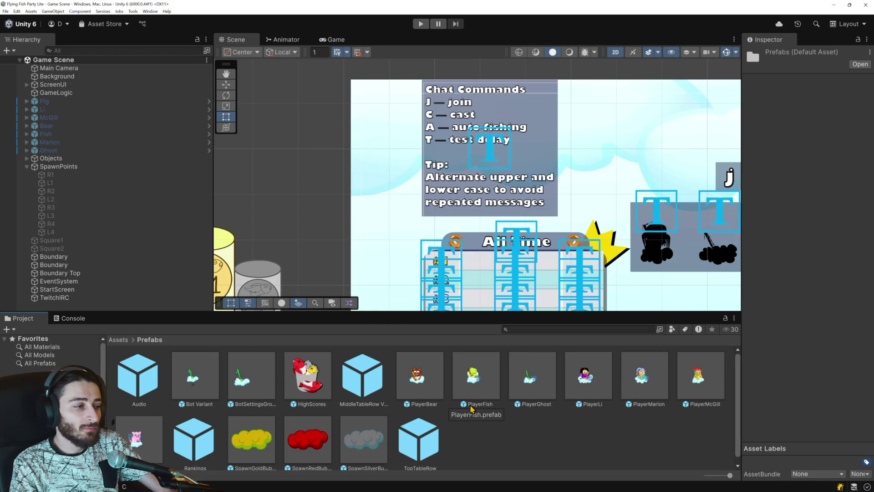
Step: Move from Prefabs up to the Assets root and open the SpawnFish script
scroll(458, 408, down, 1)
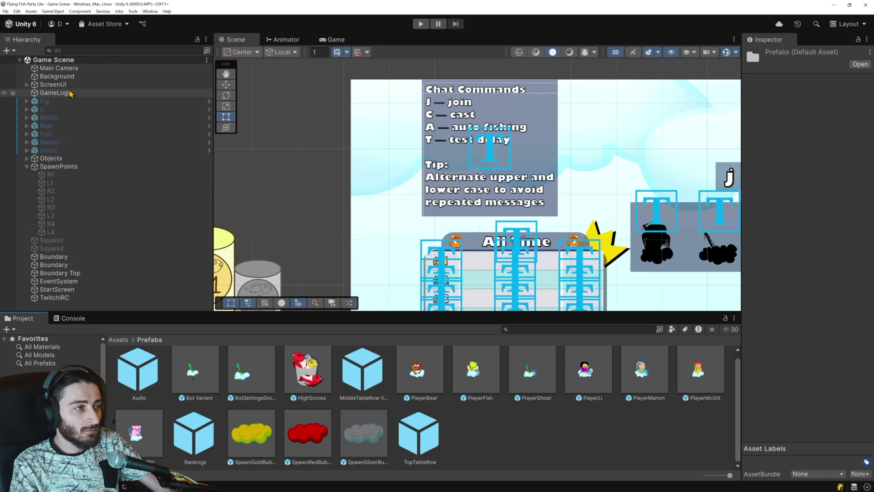
click(119, 340)
scroll(348, 401, down, 2)
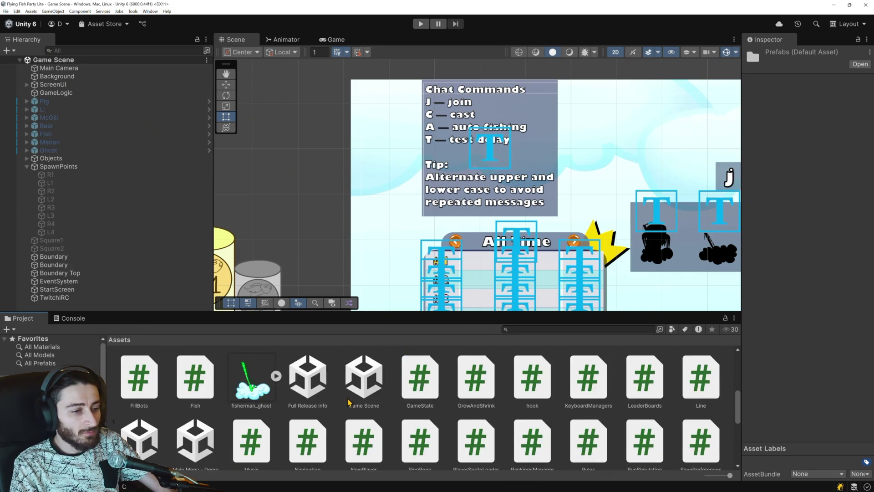
scroll(348, 401, down, 5)
scroll(494, 401, up, 2)
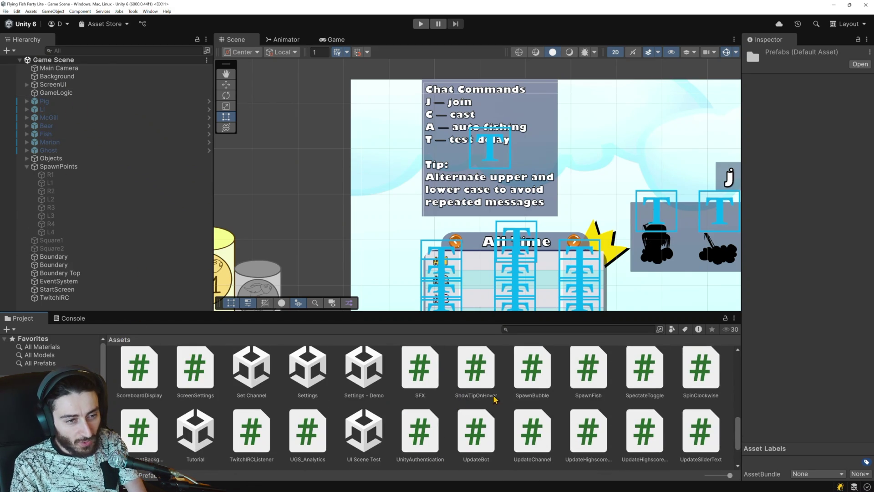
double_click(588, 369)
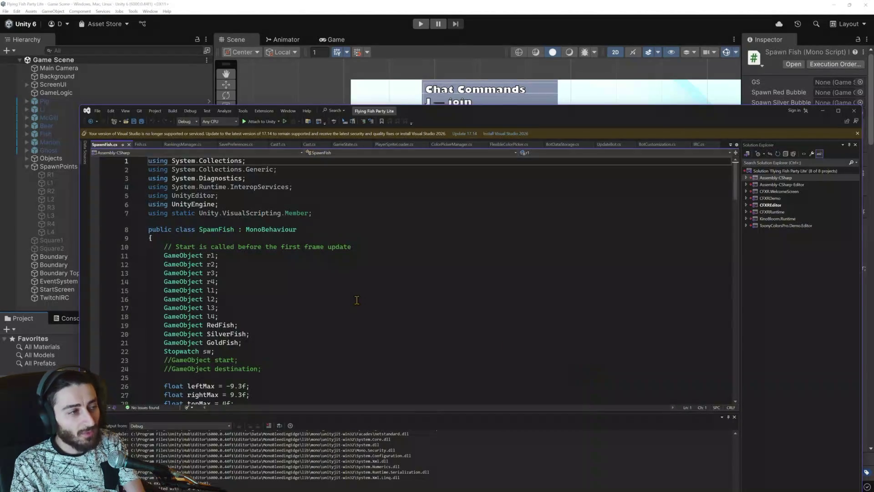
Step: Review SpawnFish's RedFish, SilverFish, GoldFish and bubble fields, then return to Unity
scroll(292, 270, down, 2)
click(208, 273)
key(Down)
double_click(230, 291)
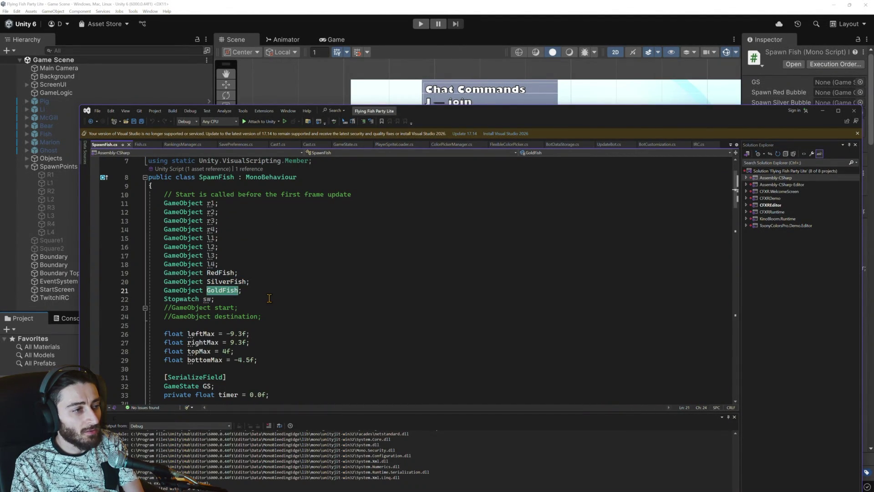
scroll(269, 298, down, 1)
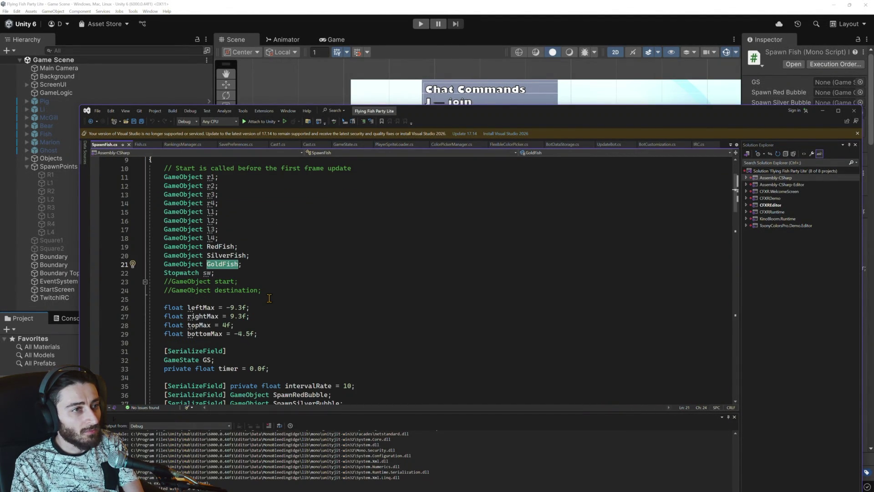
scroll(269, 298, down, 4)
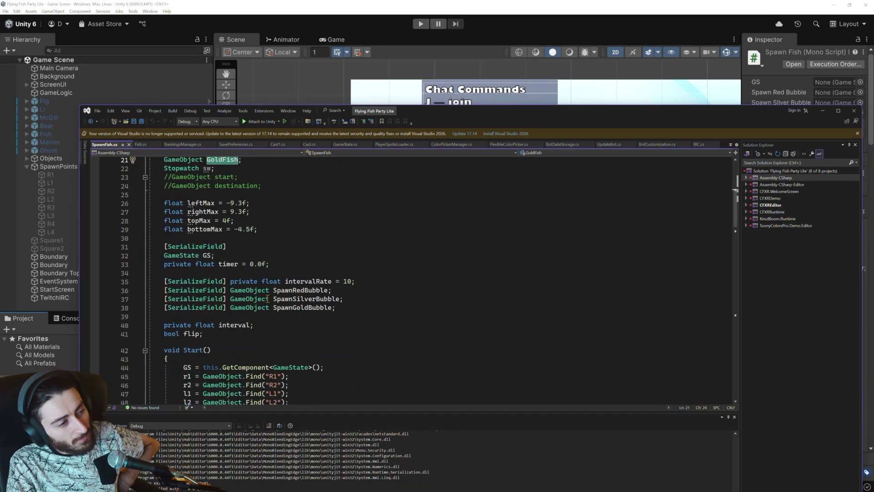
mouse_move(269, 298)
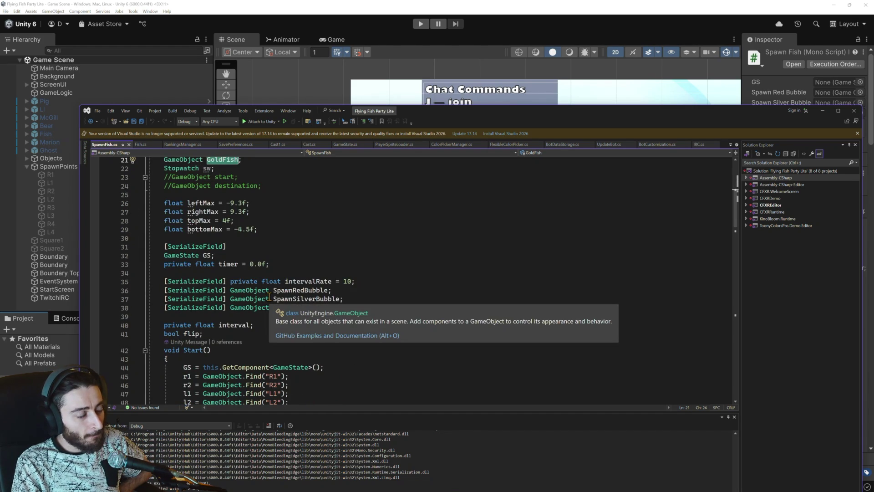
scroll(269, 298, up, 1)
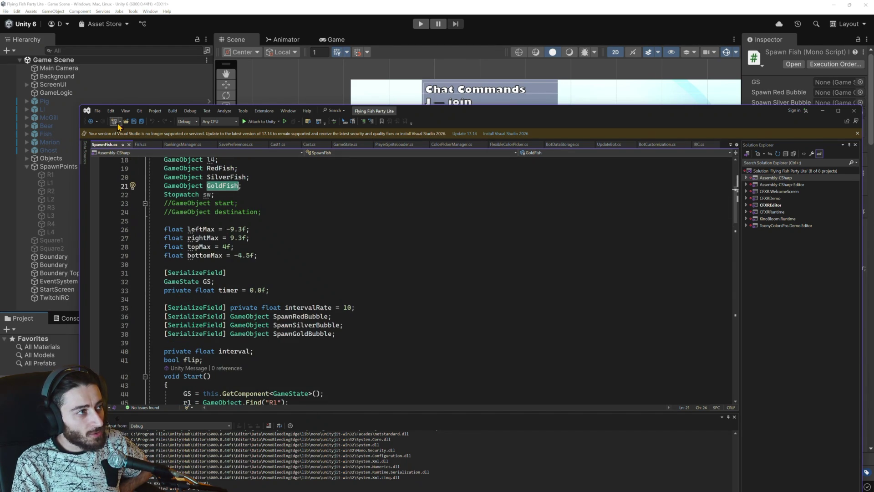
click(124, 7)
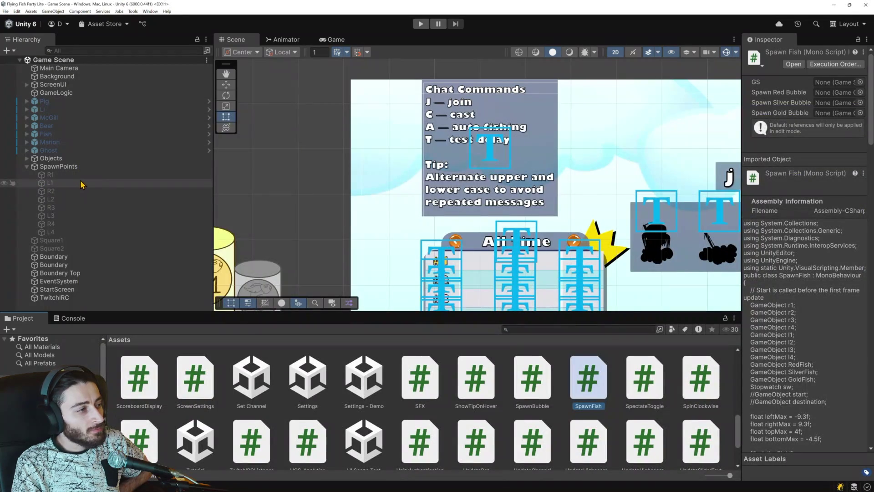
Step: Expand Objects, then select RedFish and frame its sprite in the Scene view
click(27, 159)
click(58, 166)
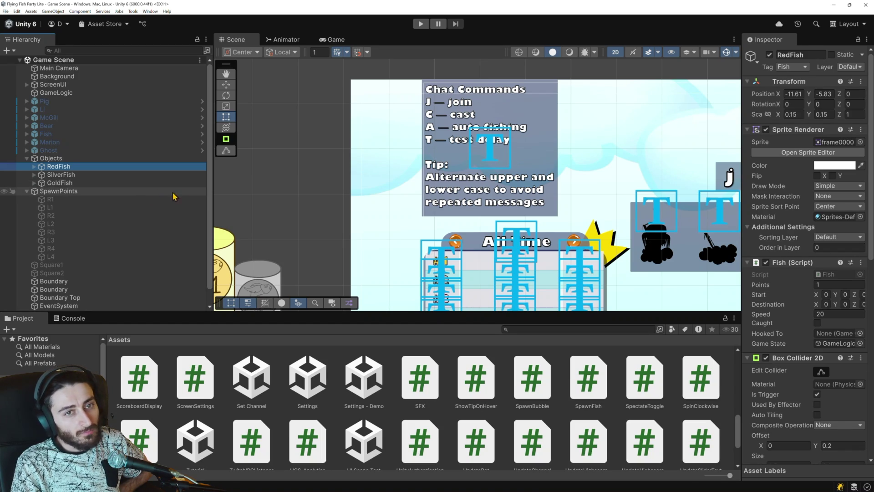
double_click(86, 166)
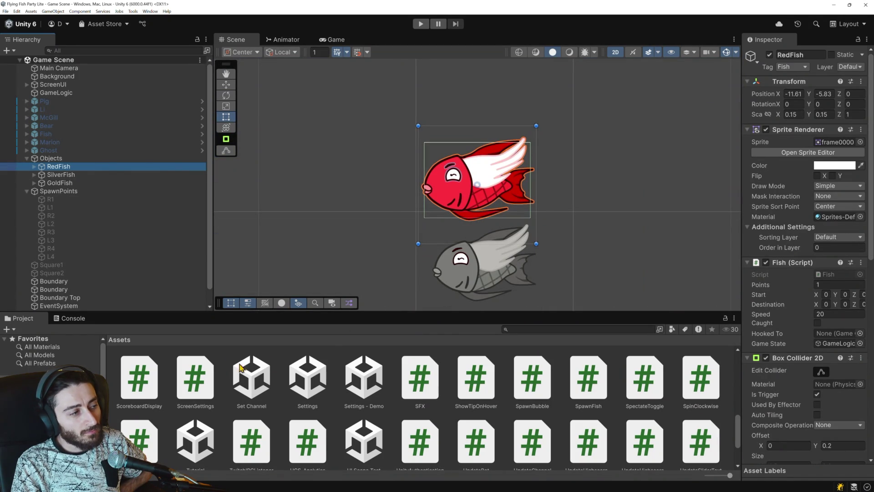
scroll(272, 363, up, 1)
Step: Inspect RedFish's Eye child and its Rigidbody 2D and Animator components
key(Right)
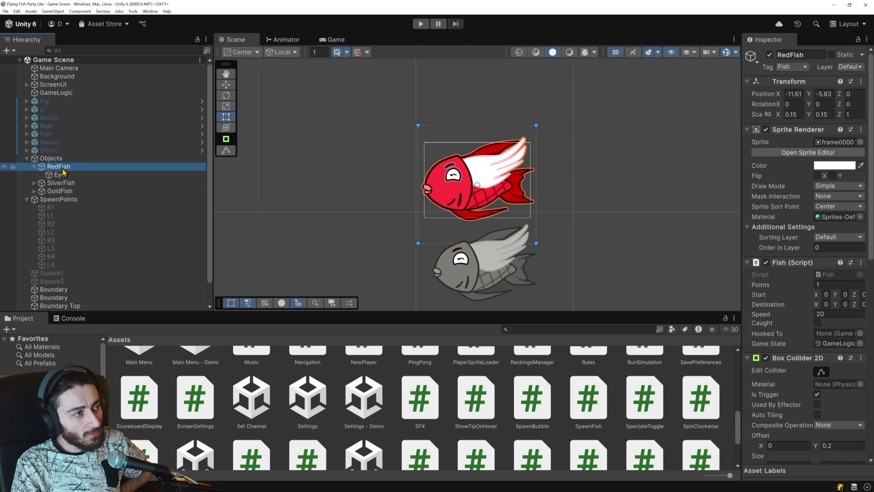
click(57, 175)
key(Left)
scroll(786, 334, down, 10)
scroll(787, 335, down, 6)
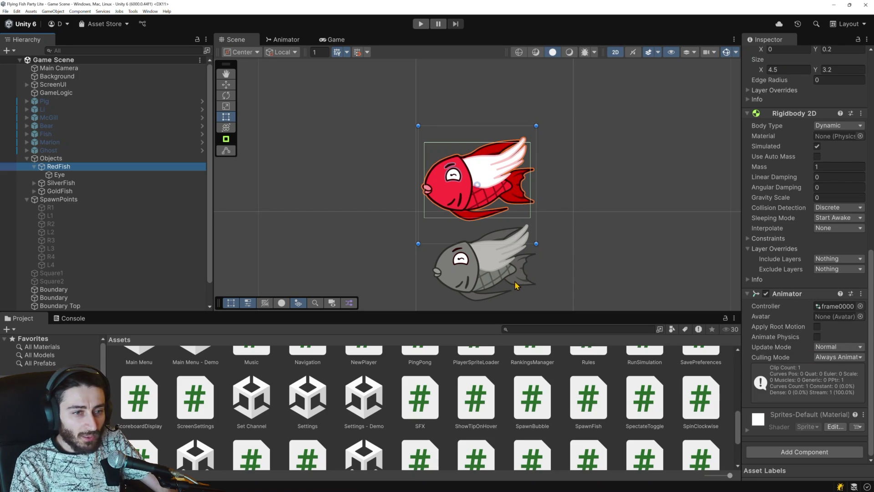
key(alt+Tab)
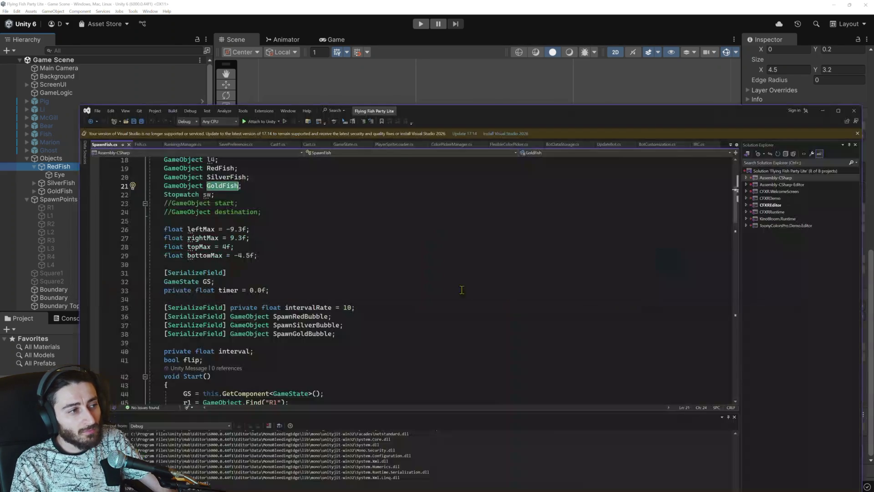
Step: In Fish.cs, add a line after line 44 starting 'this.GetComponent<Animator>().'
scroll(370, 301, down, 3)
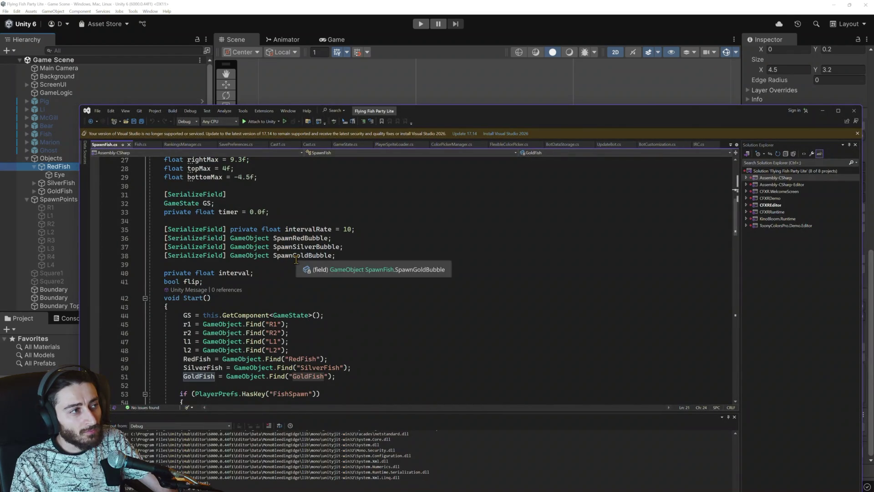
click(142, 145)
scroll(262, 222, down, 10)
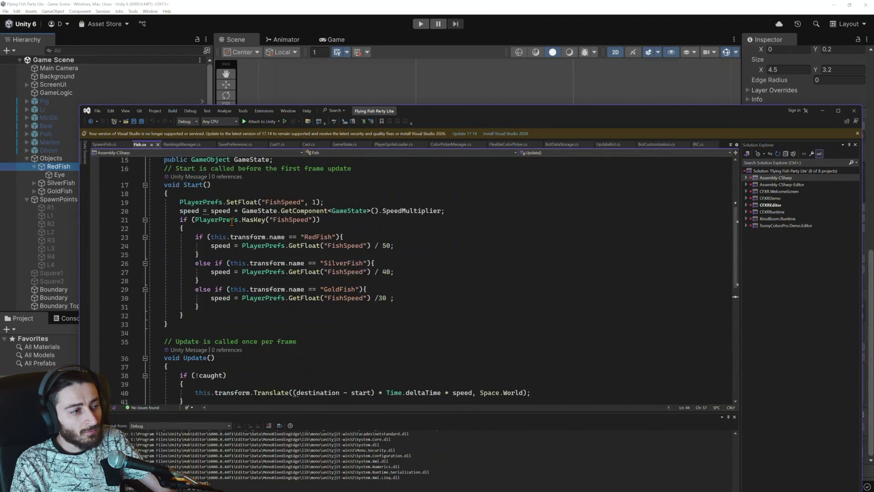
click(443, 266)
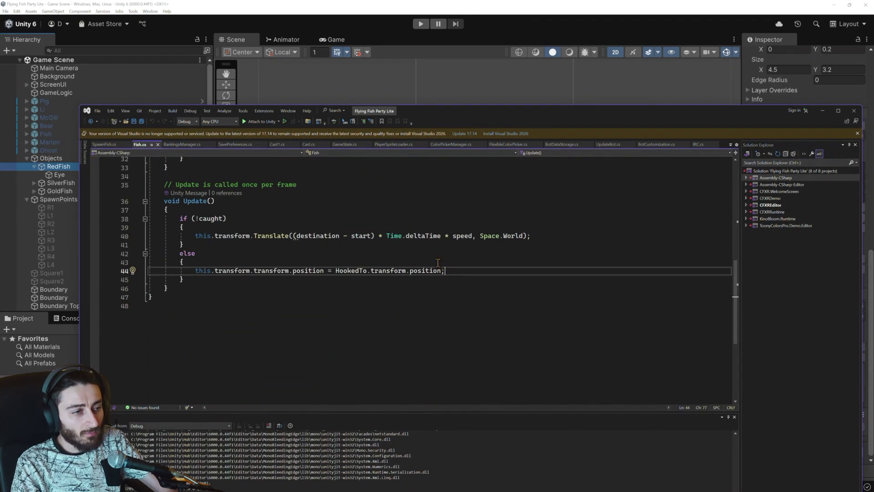
key(Return)
text(thi)
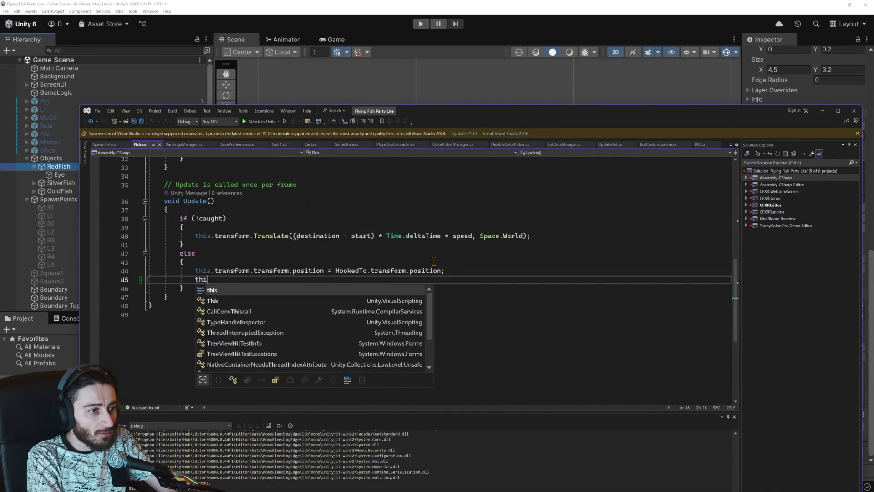
text(s.Get)
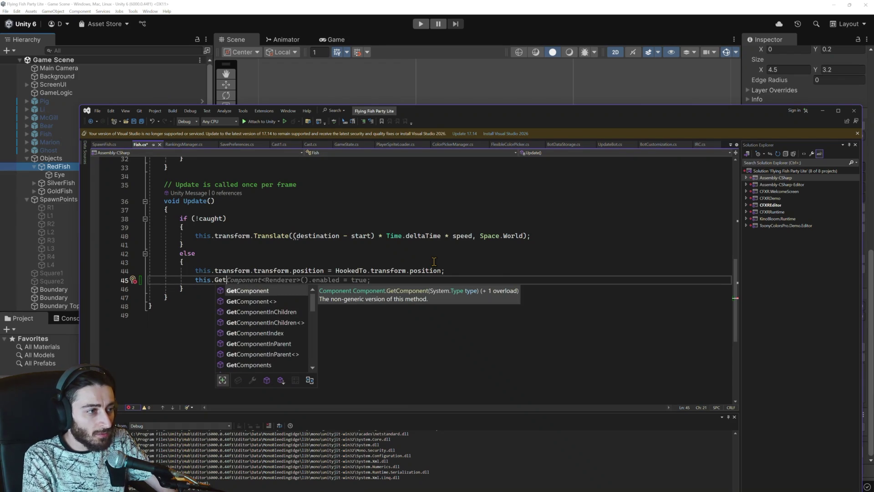
key(Tab)
text(<Ani)
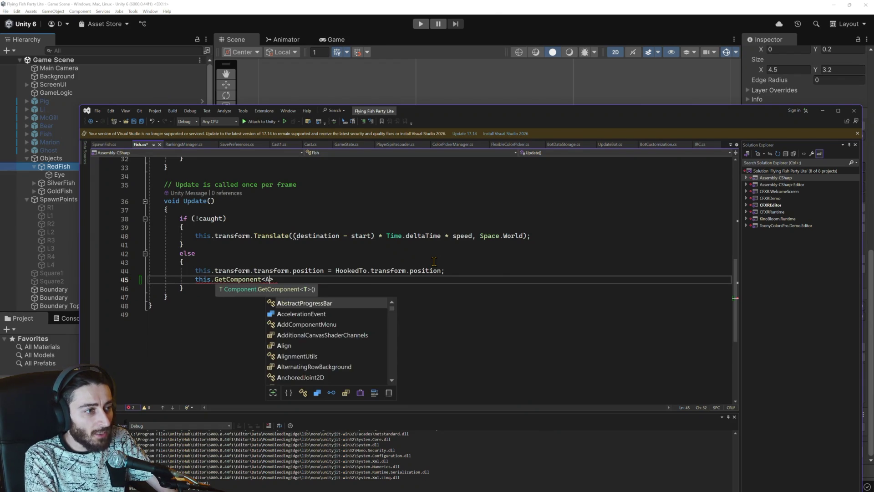
text(mator)
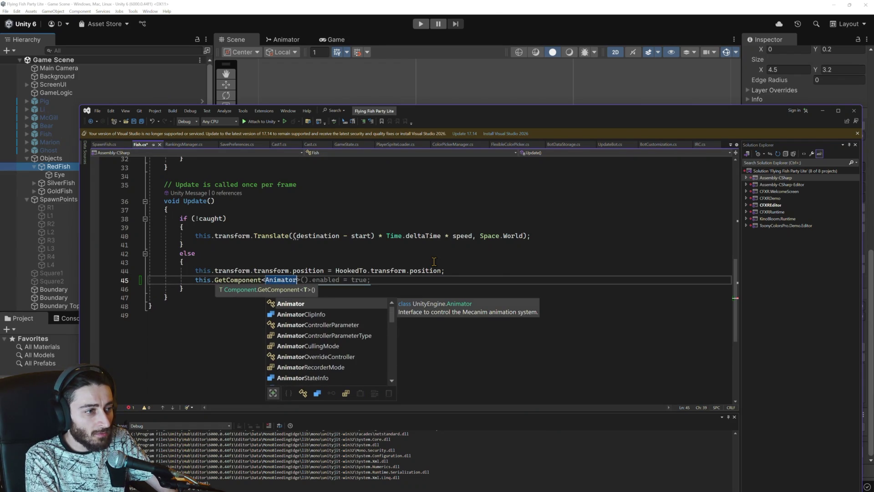
text(>)
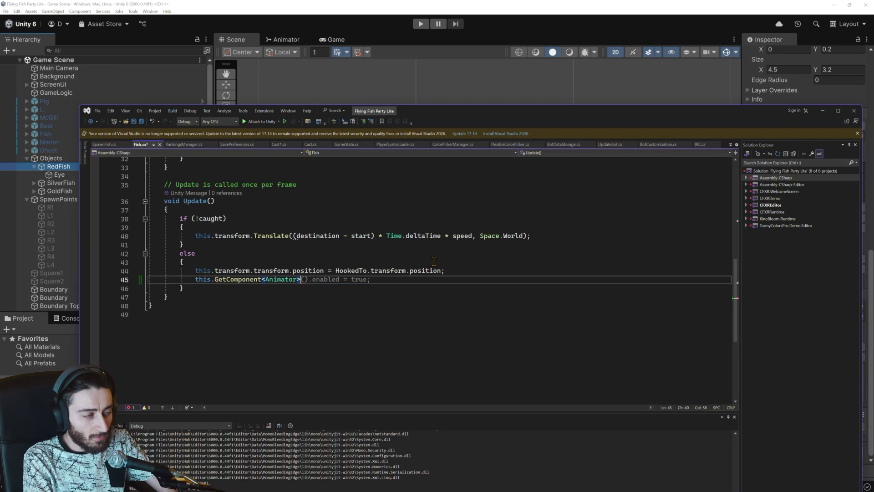
text(().)
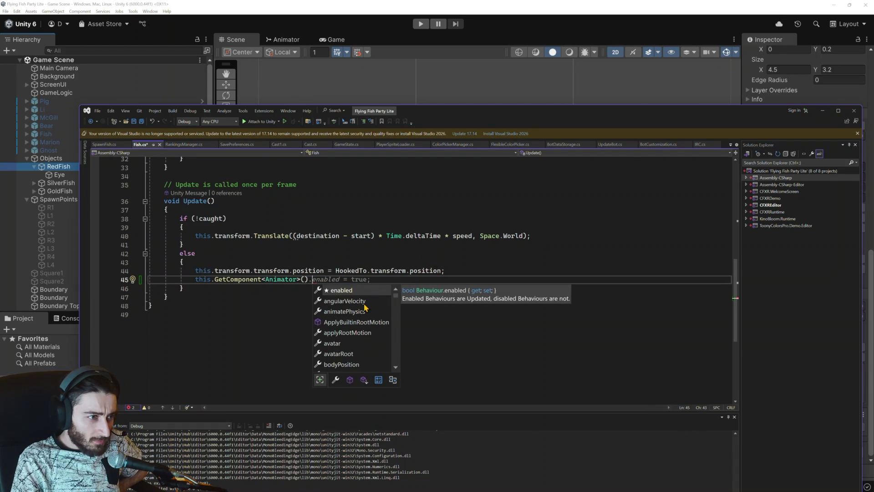
Step: Complete the line as 'this.GetComponent<Animator>().speed ='
scroll(375, 309, down, 2)
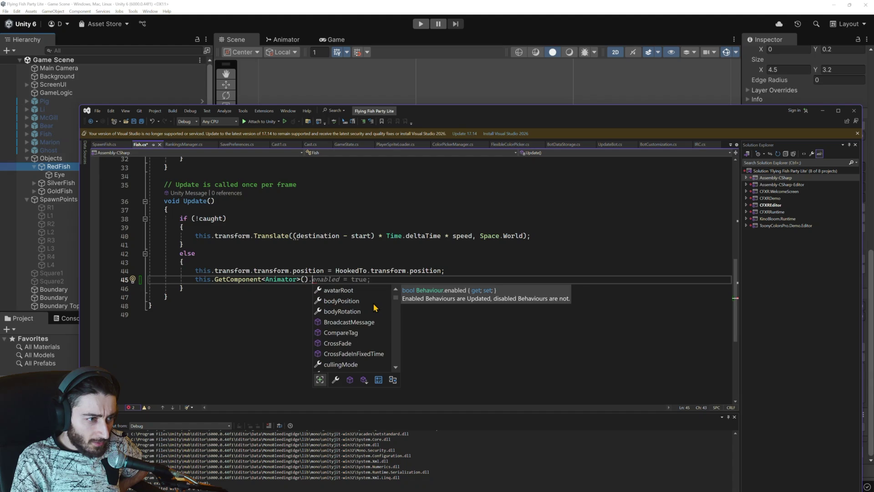
scroll(374, 308, down, 2)
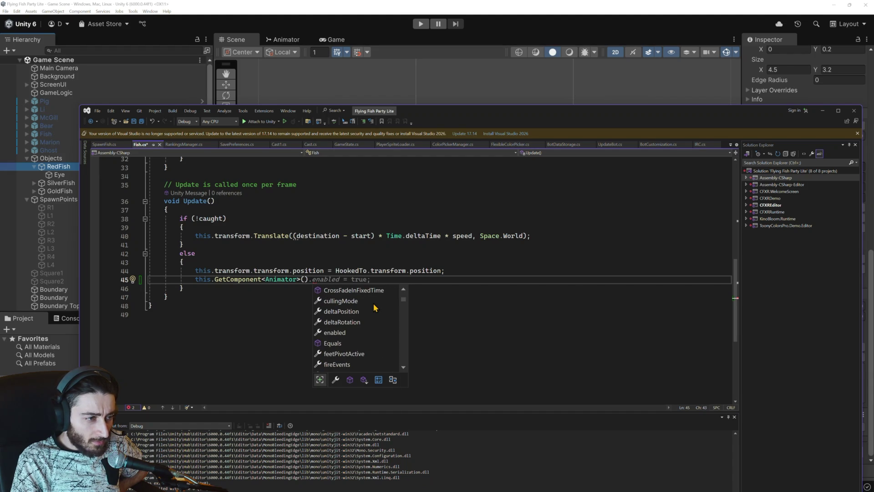
scroll(374, 308, down, 7)
scroll(374, 308, down, 9)
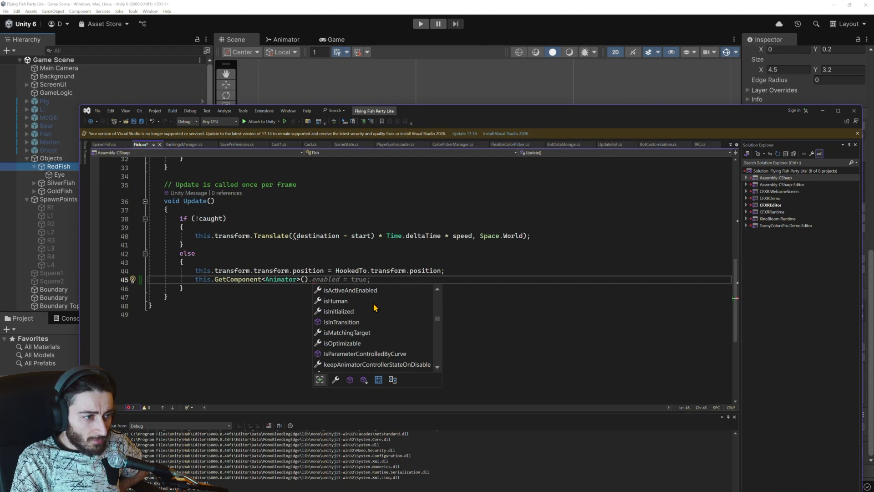
scroll(375, 308, up, 2)
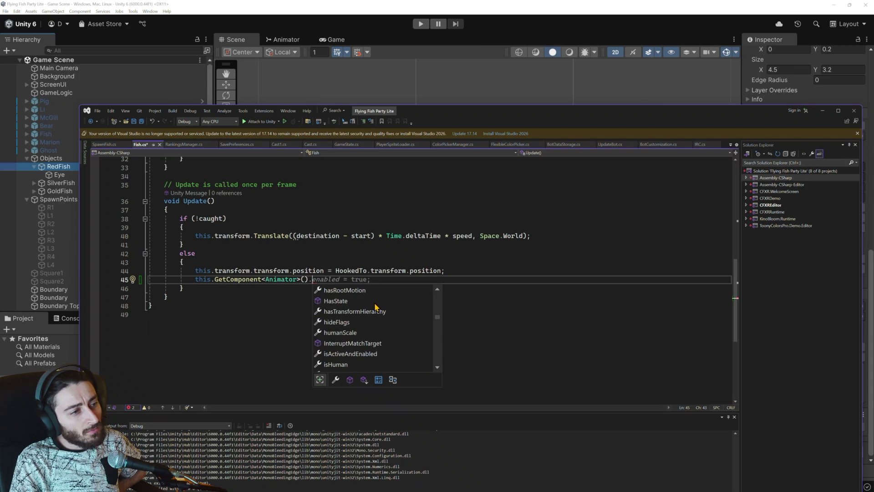
scroll(375, 308, up, 1)
scroll(376, 307, down, 5)
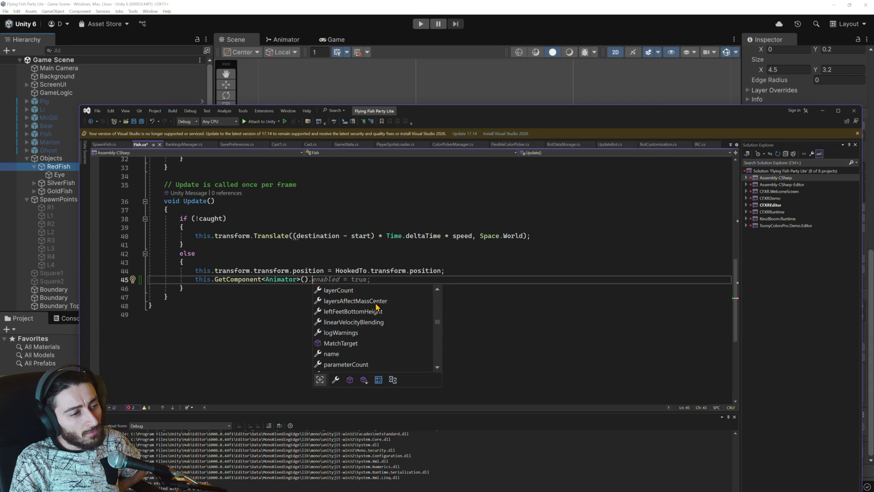
scroll(376, 307, down, 2)
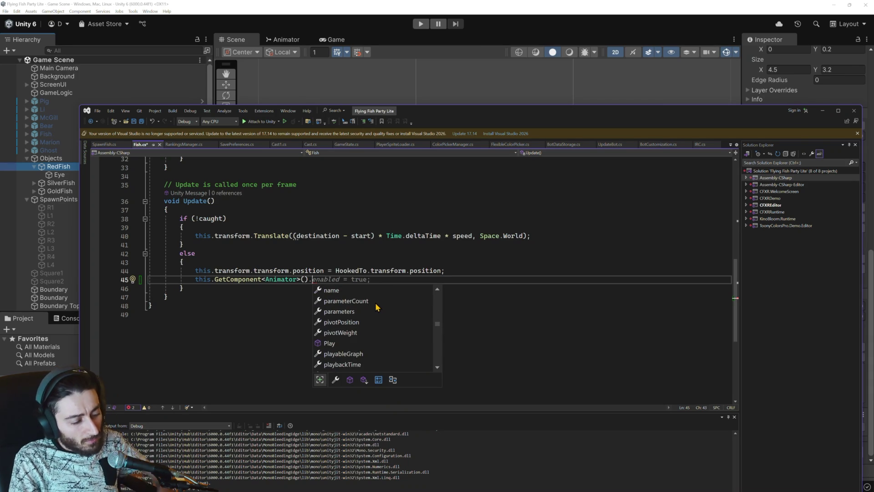
text(sp)
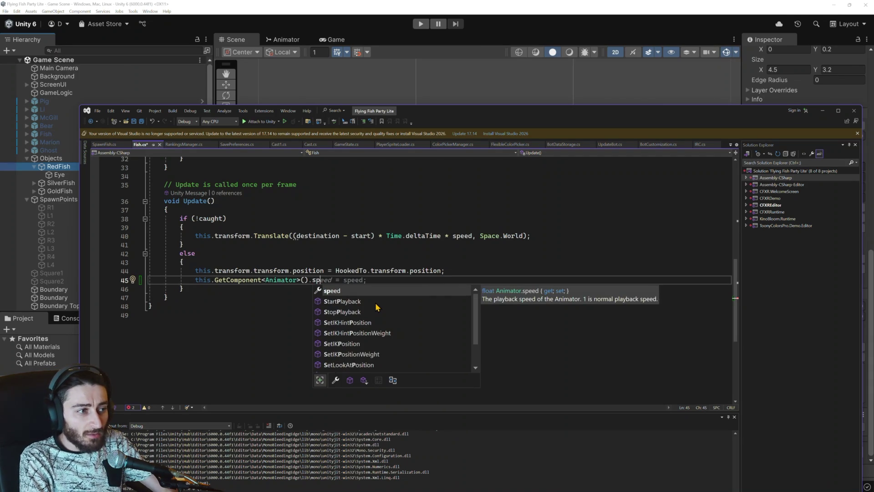
key(Tab)
text(=)
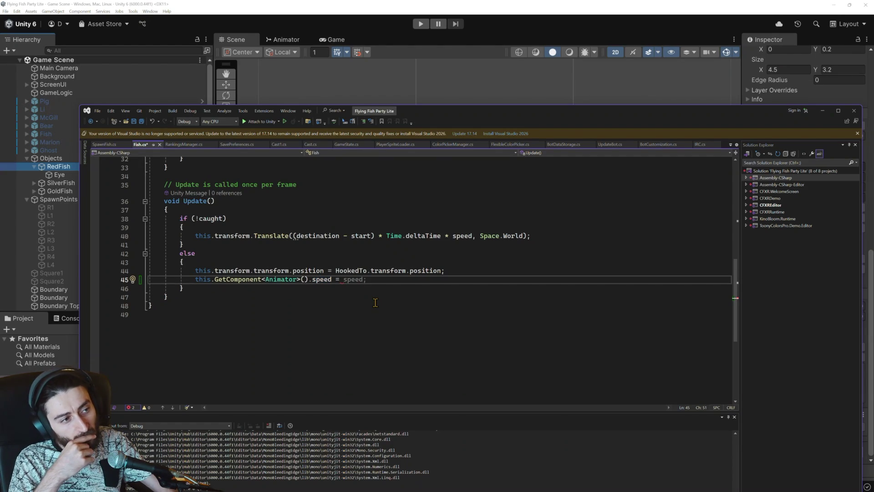
Step: Assign the Animator speed its own current value times 2
mouse_move(342, 280)
mouse_down()
mouse_move(254, 271)
mouse_move(202, 279)
mouse_up()
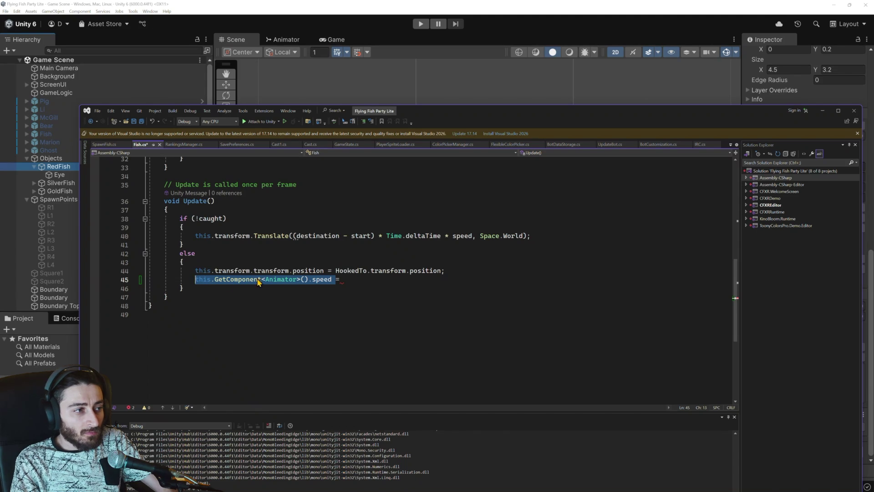
key(ctrl+c)
click(346, 279)
key(ctrl+v)
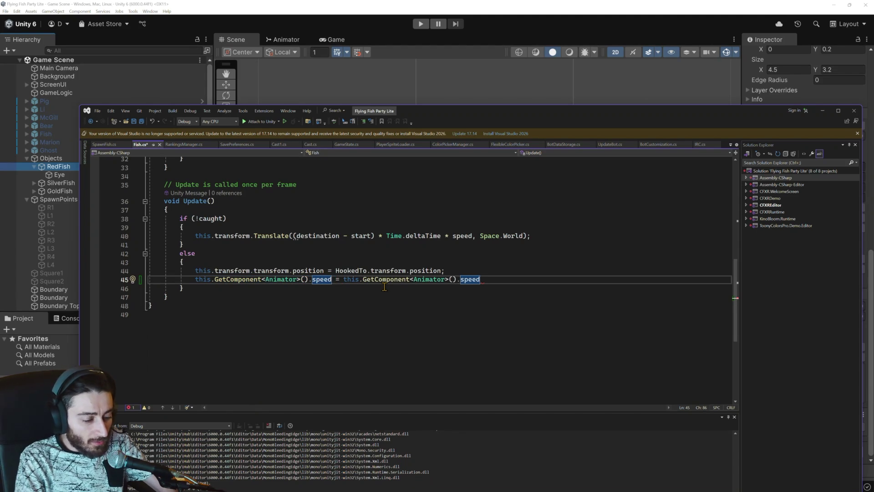
text(2;)
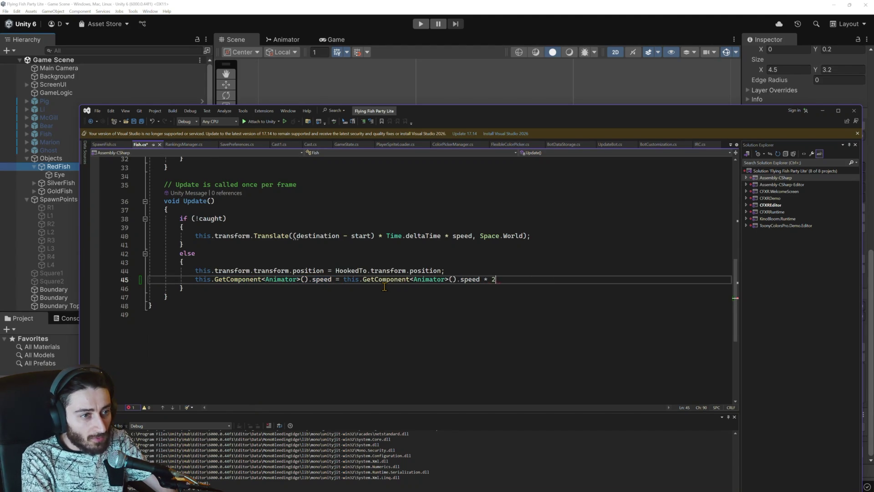
click(417, 23)
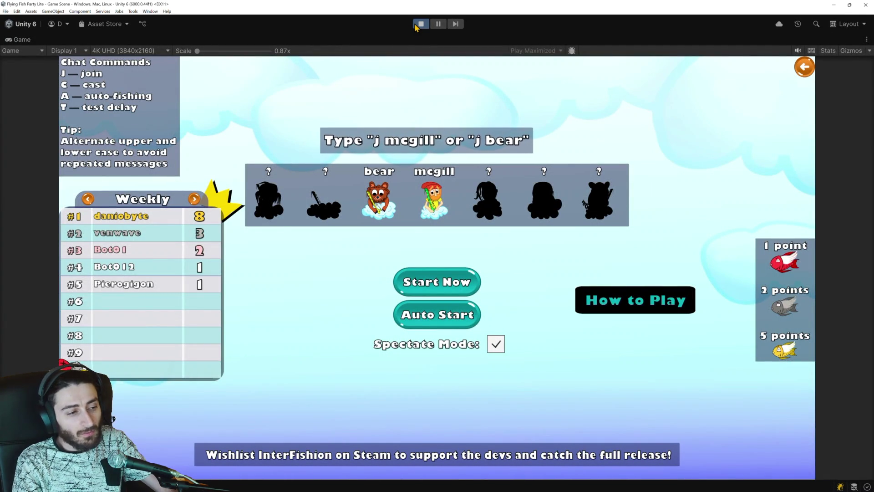
Step: Check the running game window, then start a fishing round with Start Now
key(alt+Tab)
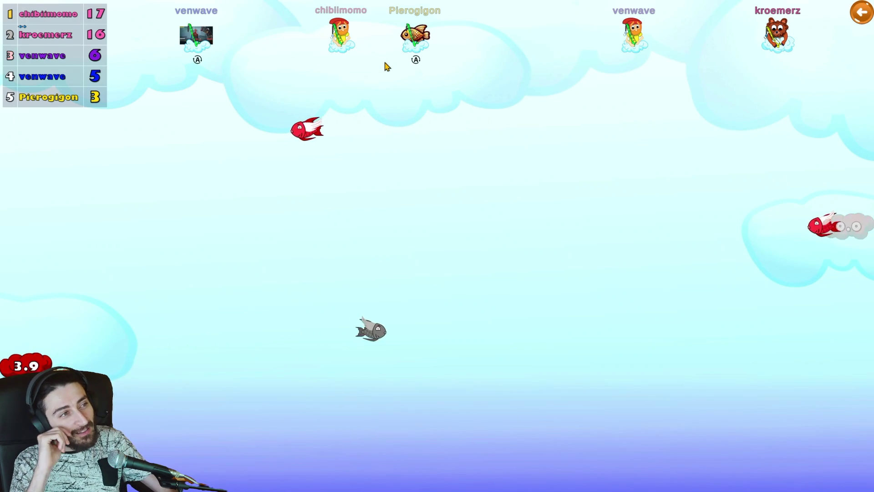
key(alt+Tab)
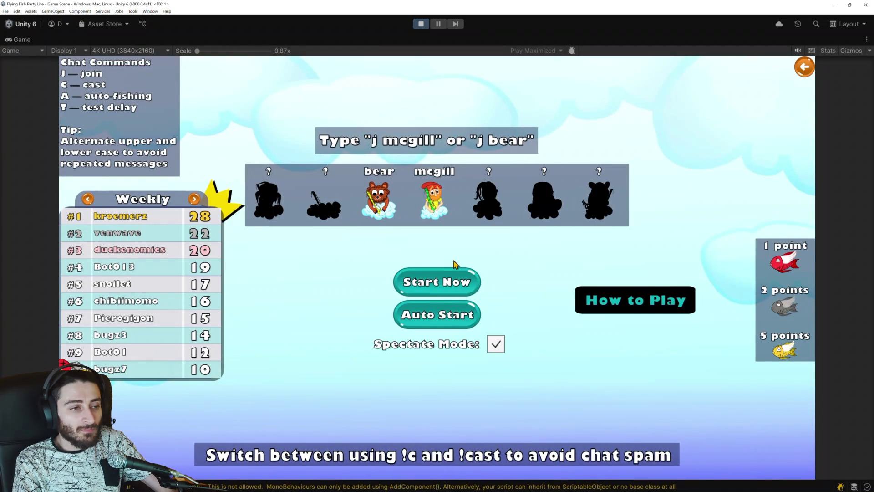
click(446, 281)
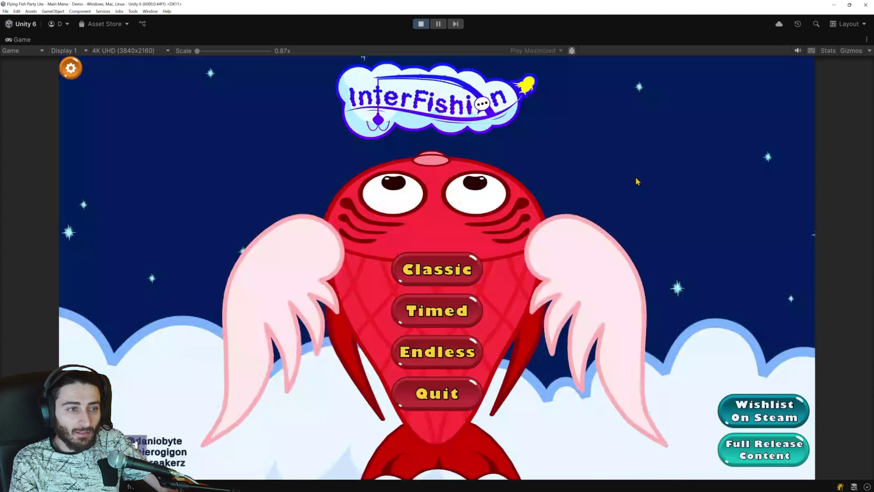
Step: Choose a game mode from the main menu and start another fishing round
click(452, 321)
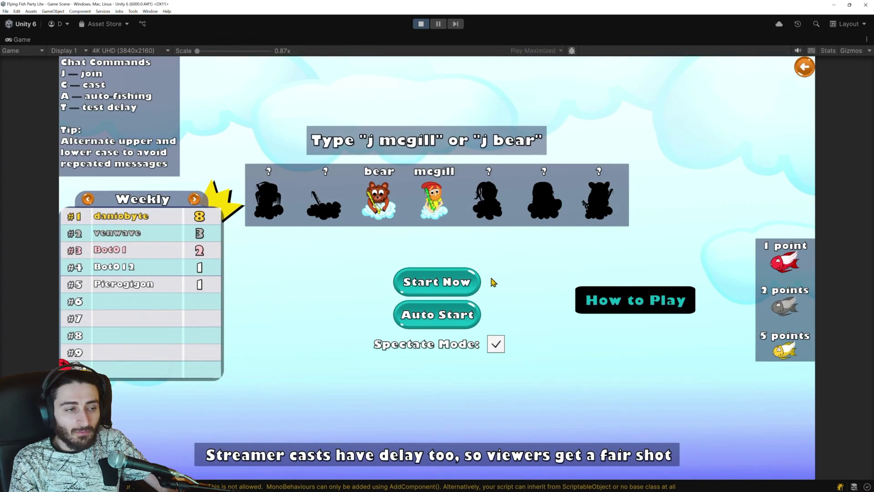
click(457, 286)
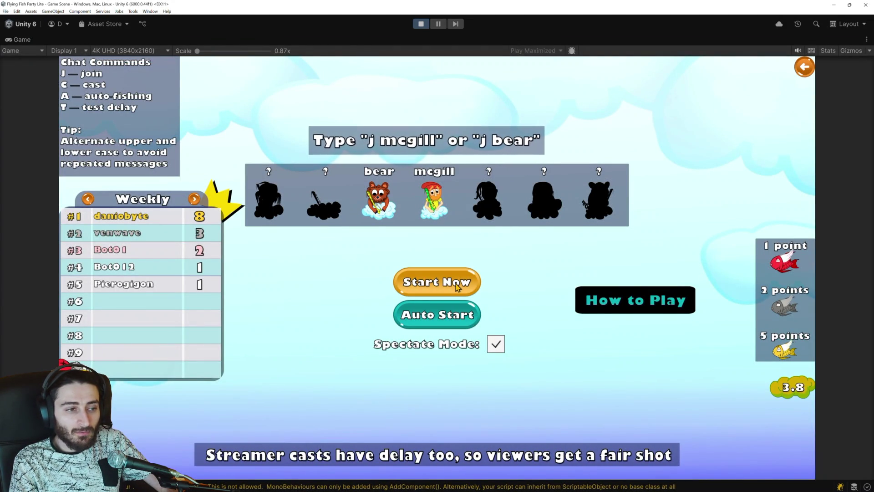
click(457, 286)
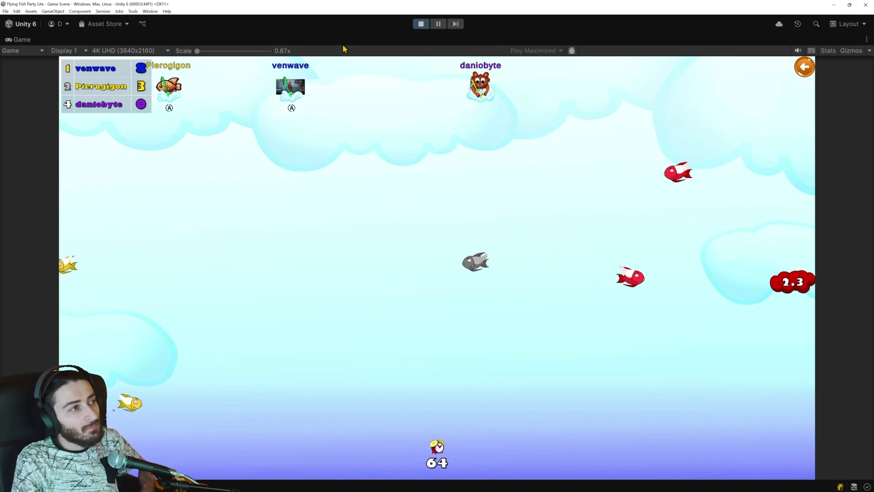
Step: Pause and then stop the game to exit Play mode
click(438, 24)
scroll(498, 202, down, 10)
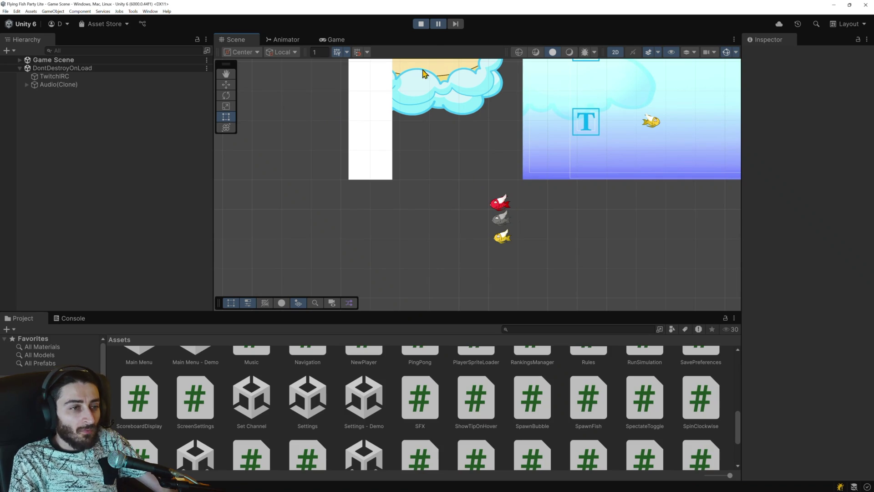
click(420, 25)
key(alt+Tab)
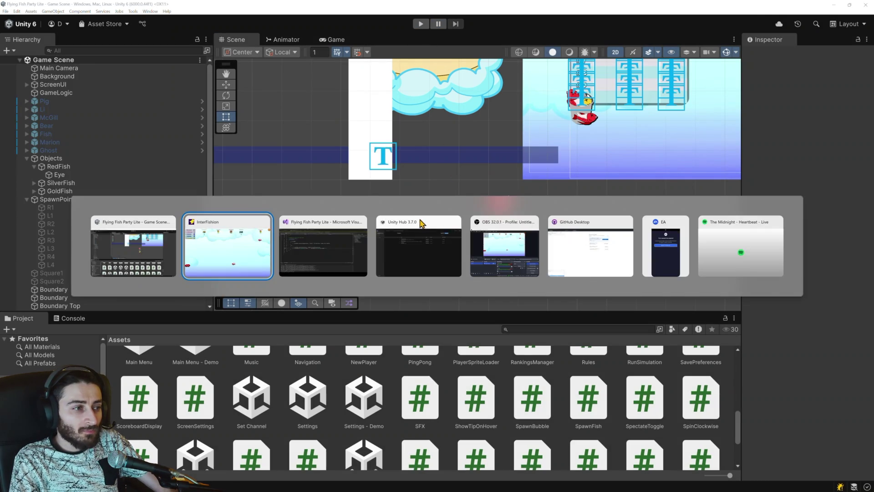
Step: In Fish.cs, insert an empty line after the GameState field on line 15
key(alt+Tab)
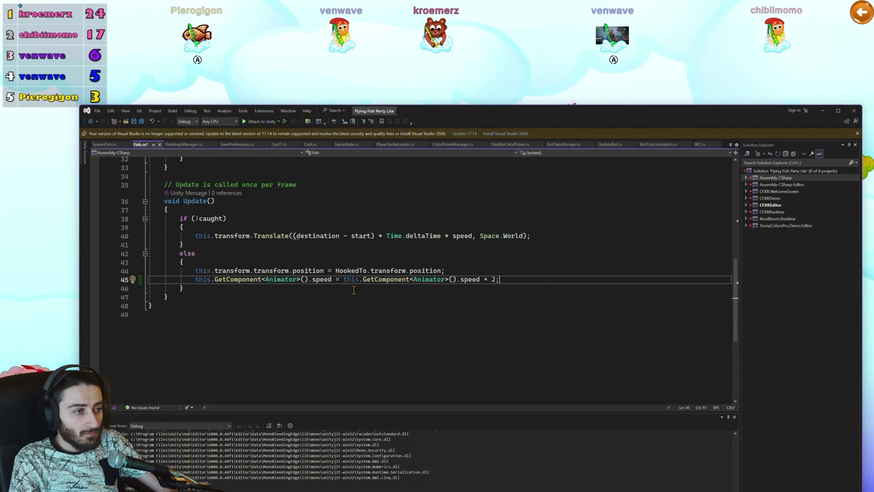
scroll(278, 284, up, 1)
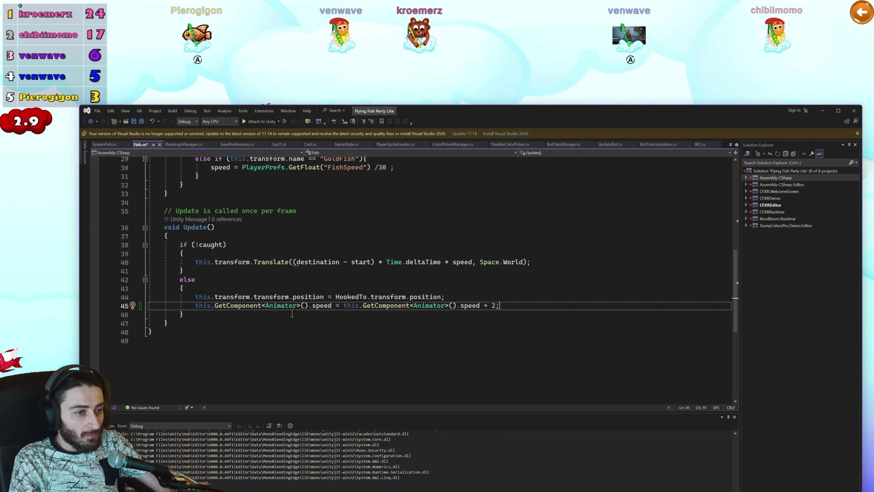
scroll(288, 309, up, 1)
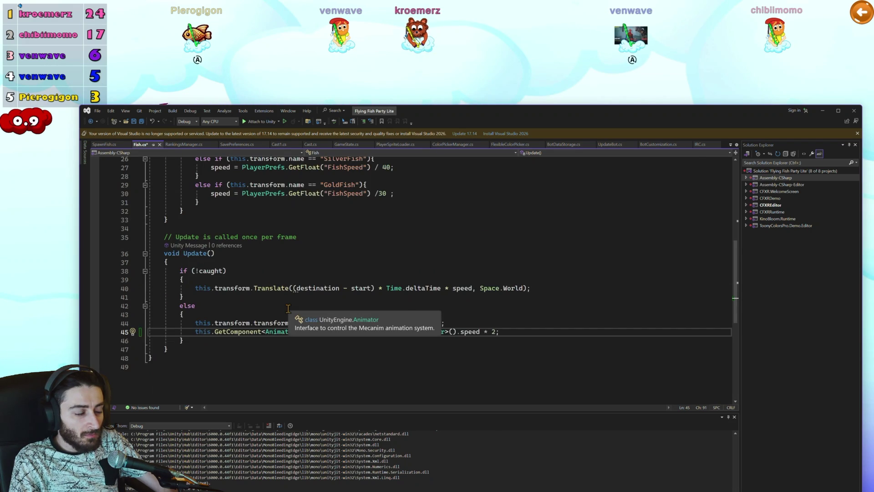
scroll(288, 309, down, 1)
drag(331, 305, 195, 306)
scroll(256, 288, up, 10)
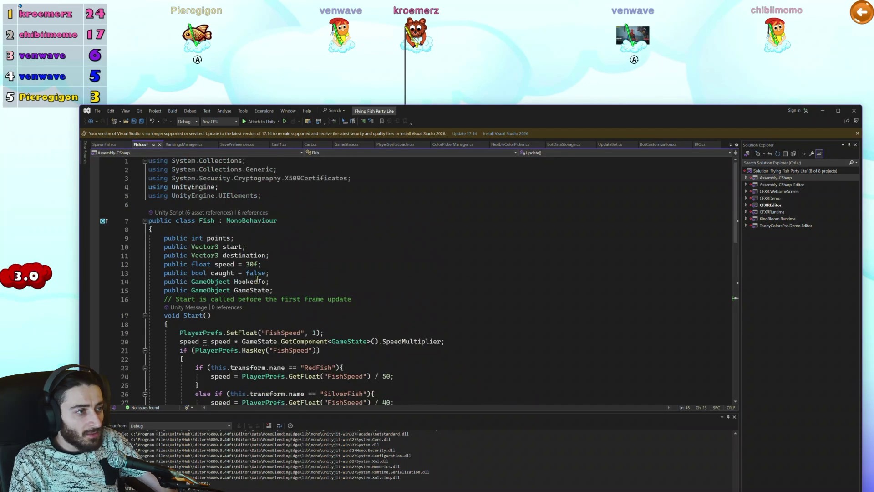
click(281, 289)
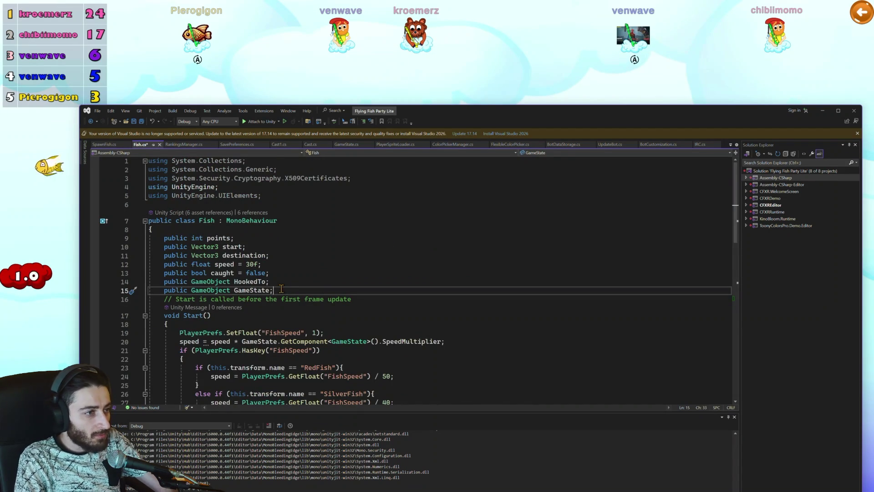
scroll(243, 265, down, 1)
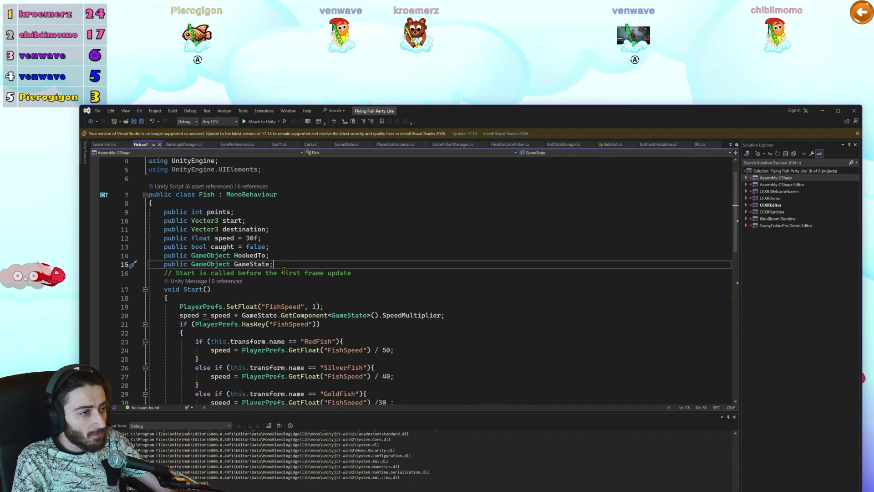
key(Return)
Step: Declare 'public float animationSpeed;' and add an animationSpeed line at the start of Start()
text(pu)
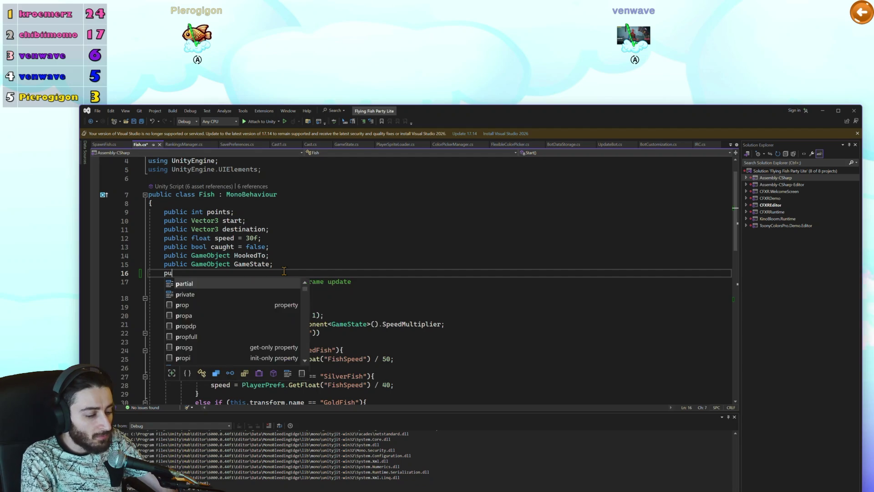
text(blic u)
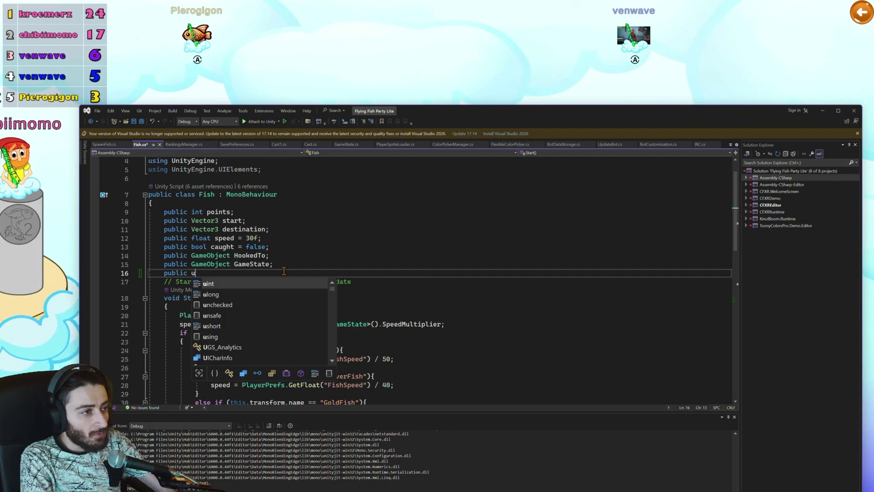
key(BackSpace)
text(float an)
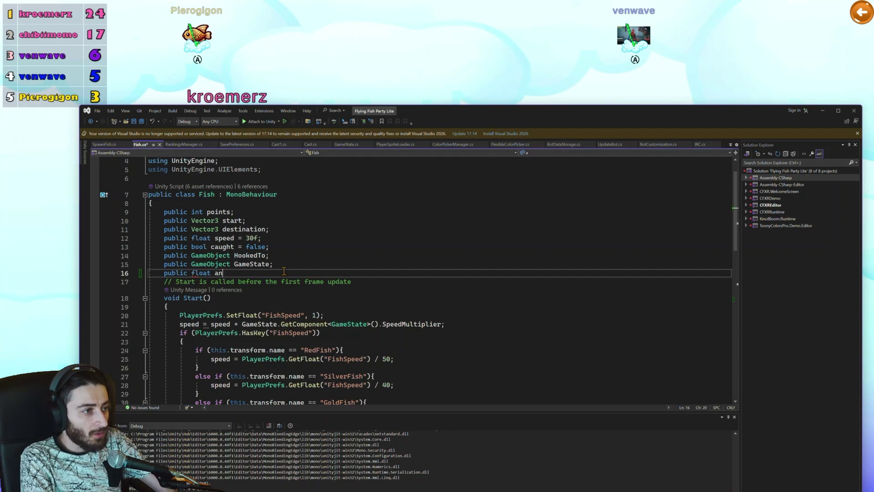
text(imationSpeed;)
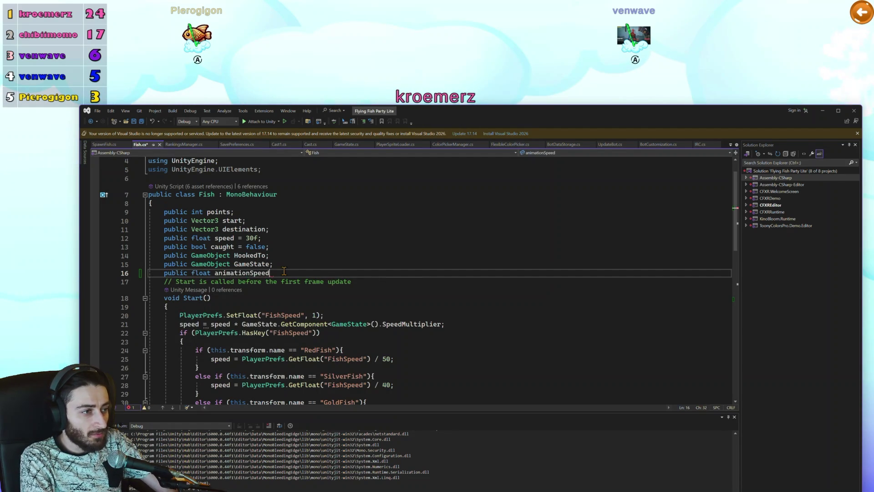
scroll(290, 268, down, 3)
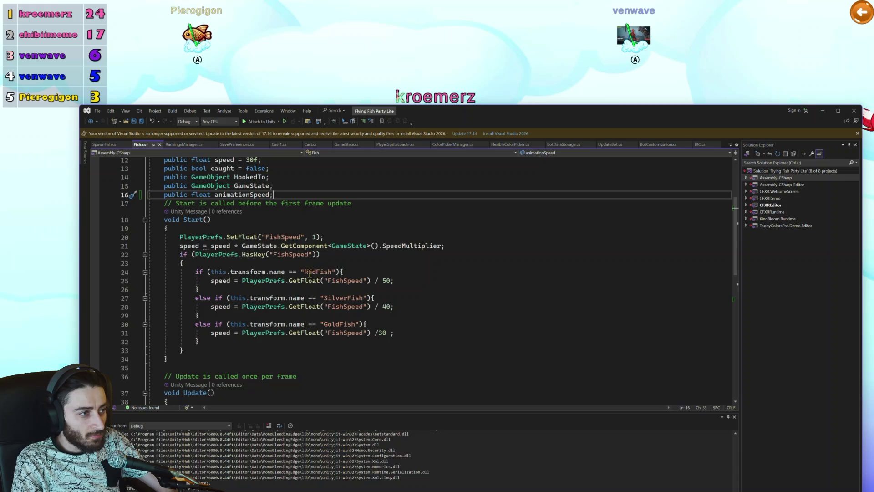
click(221, 228)
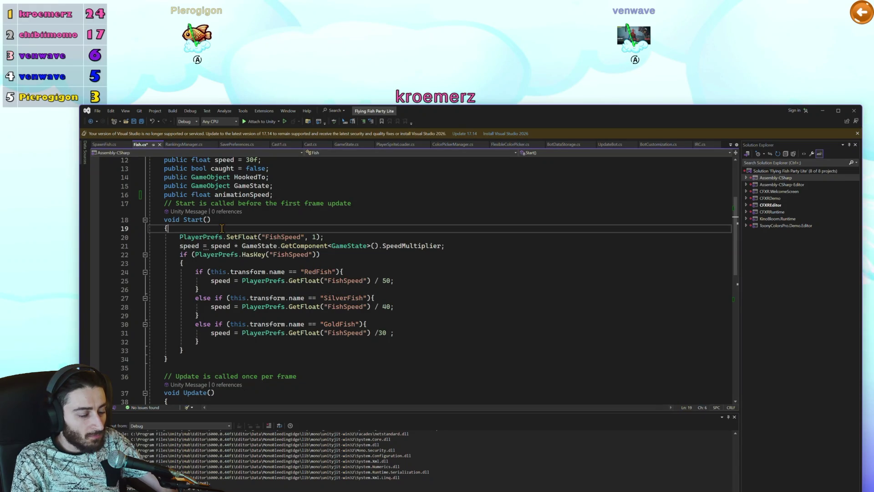
key(Return)
text(anima)
key(Tab)
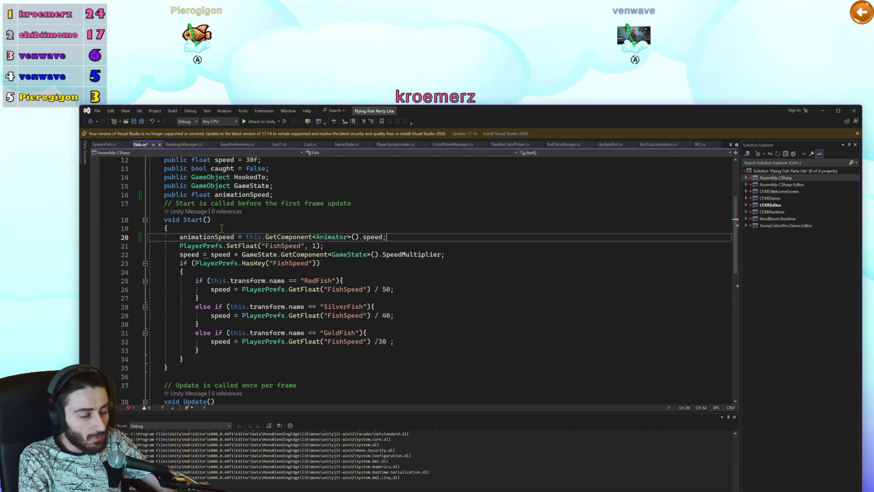
double_click(207, 237)
key(ctrl+c)
scroll(267, 281, down, 10)
Step: Replace the Animator speed expression on line 47 with animationSpeed
scroll(279, 303, up, 2)
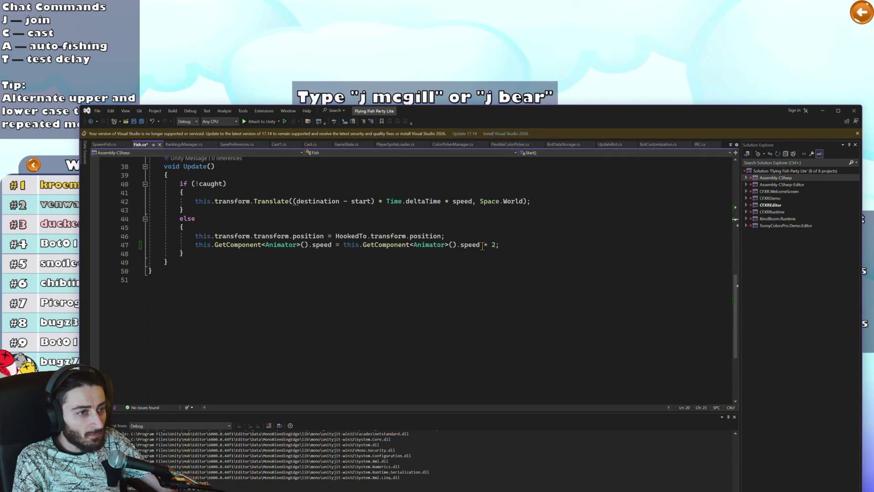
drag(482, 244, 189, 245)
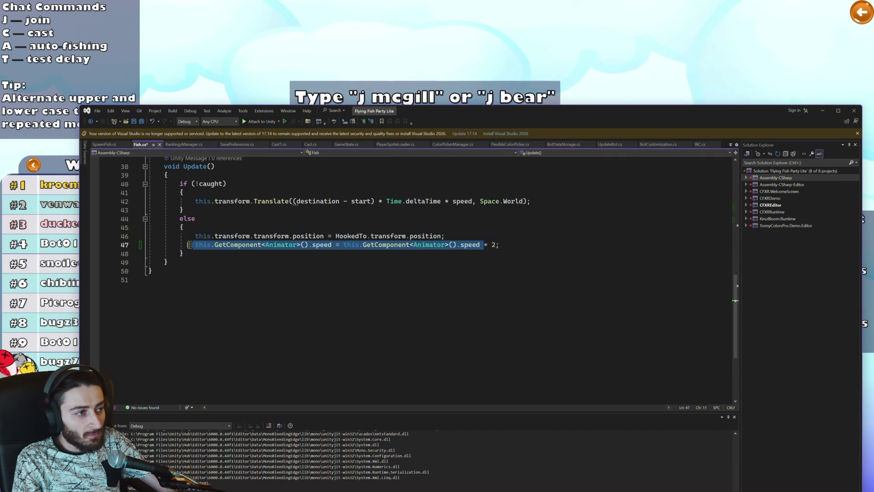
key(ctrl+v)
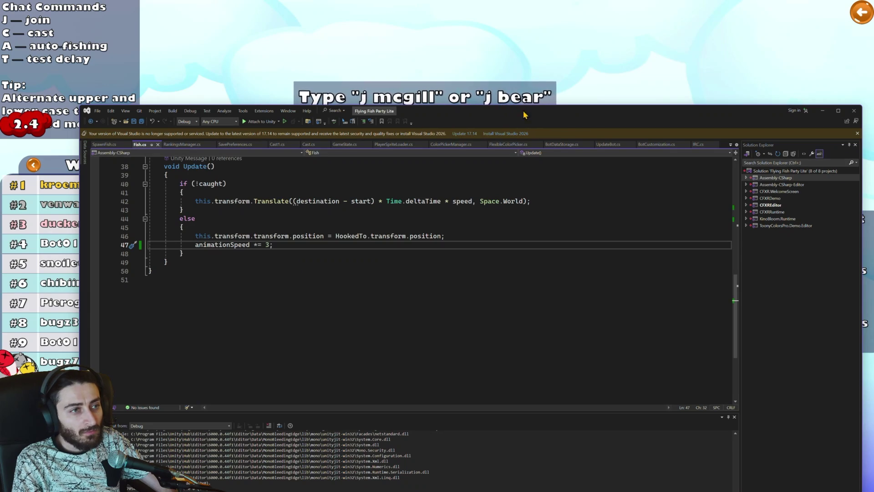
Step: Switch from Visual Studio to the Unity editor and enter Play mode
click(821, 110)
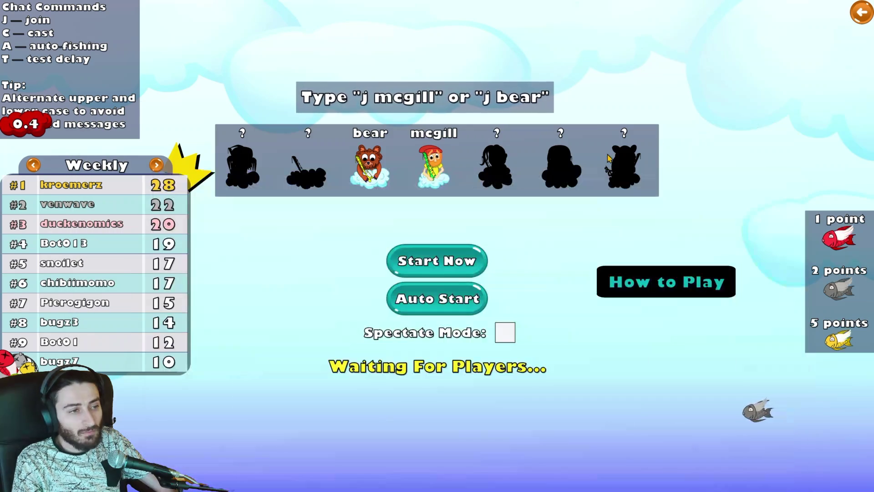
key(alt+Tab)
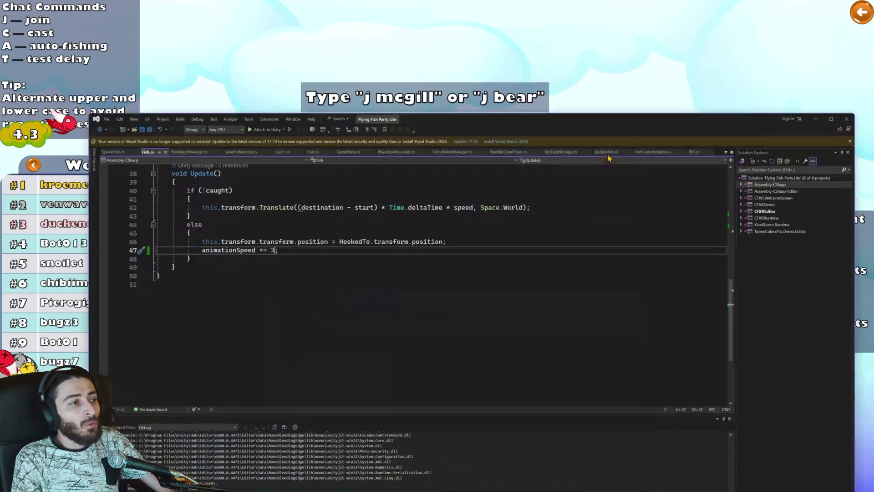
key(alt+Tab)
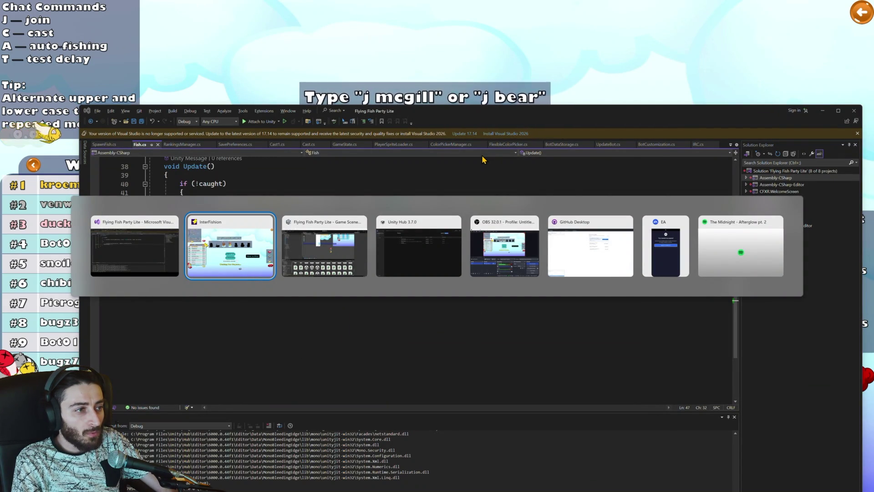
key(alt+Tab)
click(421, 24)
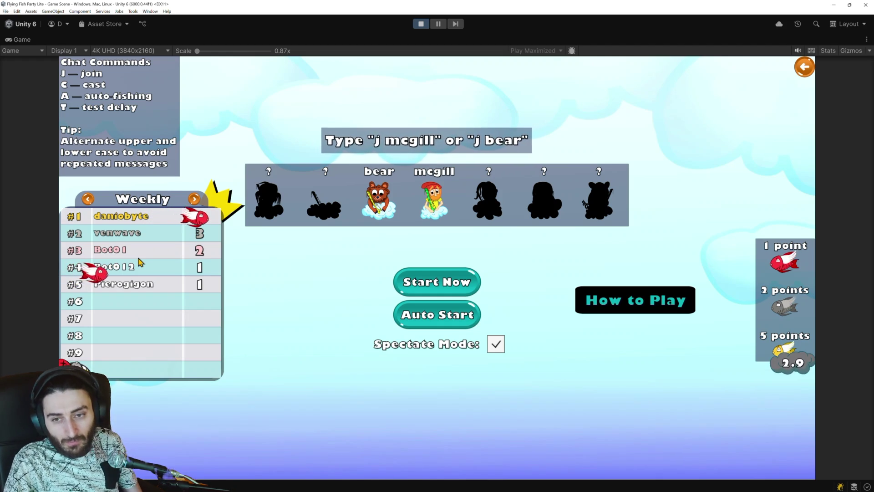
Step: Try Start Now in the lobby, then view the NullReferenceException errors in the Console
click(412, 281)
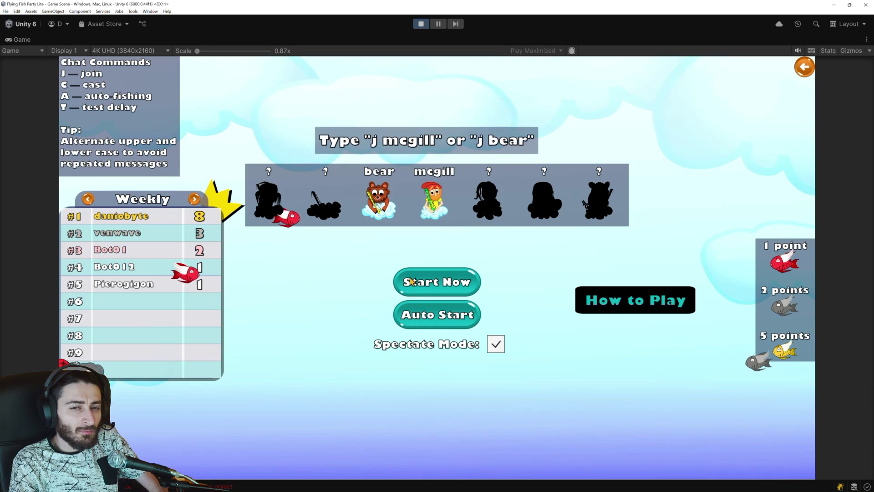
click(185, 487)
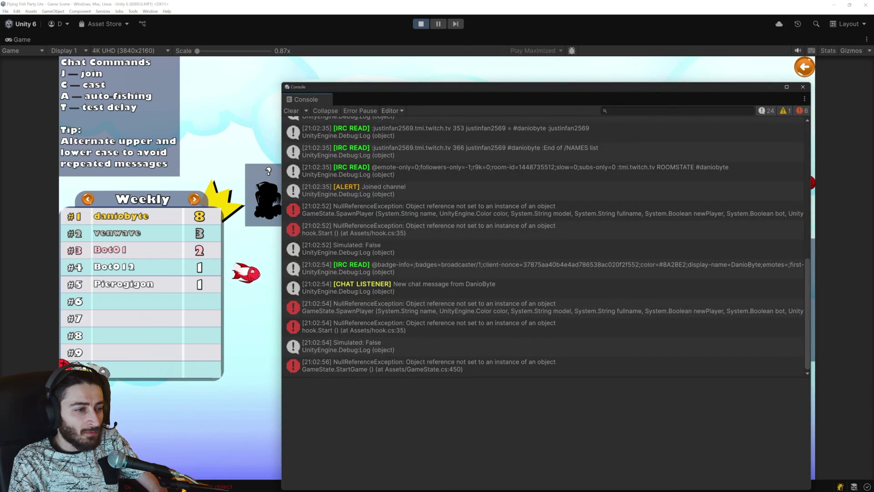
Step: Jump to the StartGame error at GameState.cs line 450, then return to Unity's main menu
double_click(409, 369)
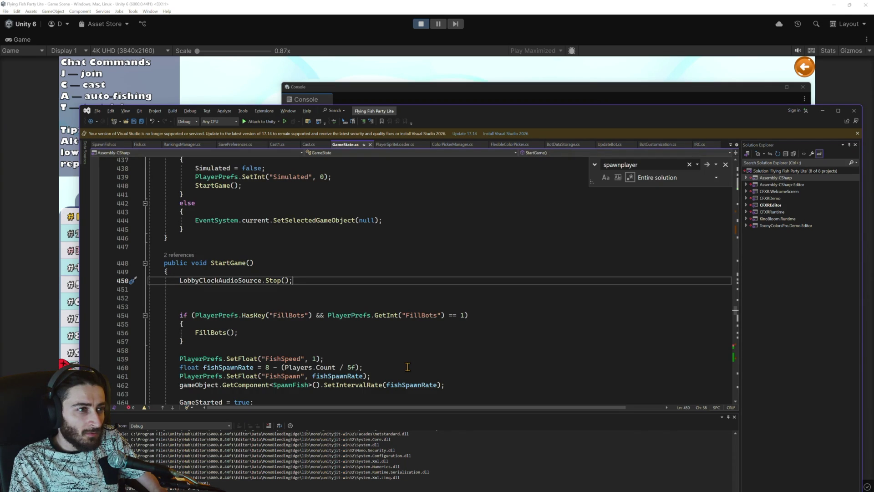
click(312, 93)
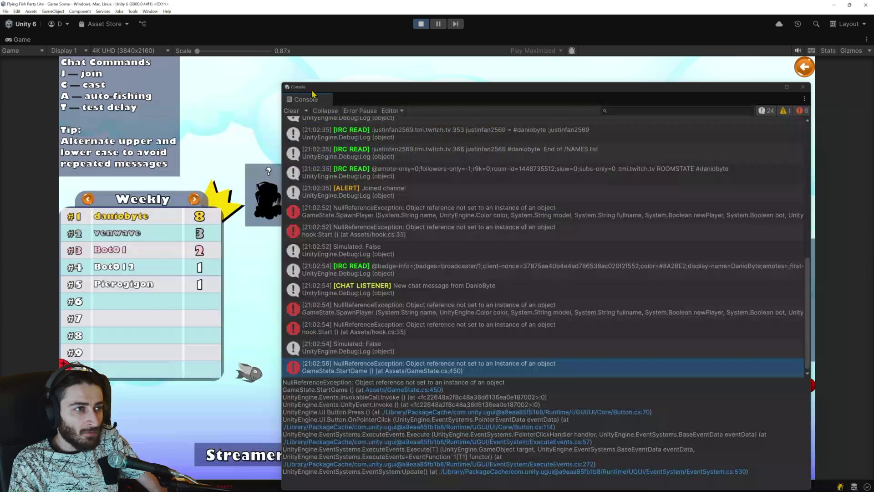
click(802, 67)
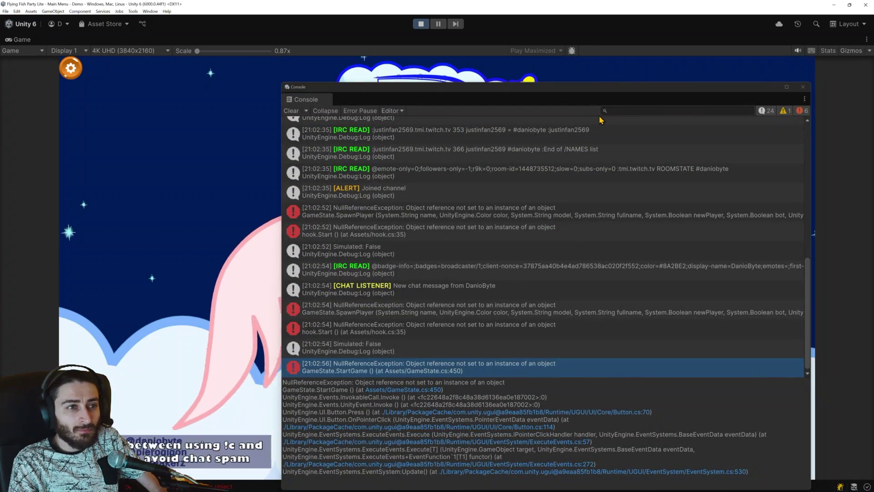
Step: Enter the game lobby, then clear all Console log entries and close the Console
drag(477, 94, 388, 357)
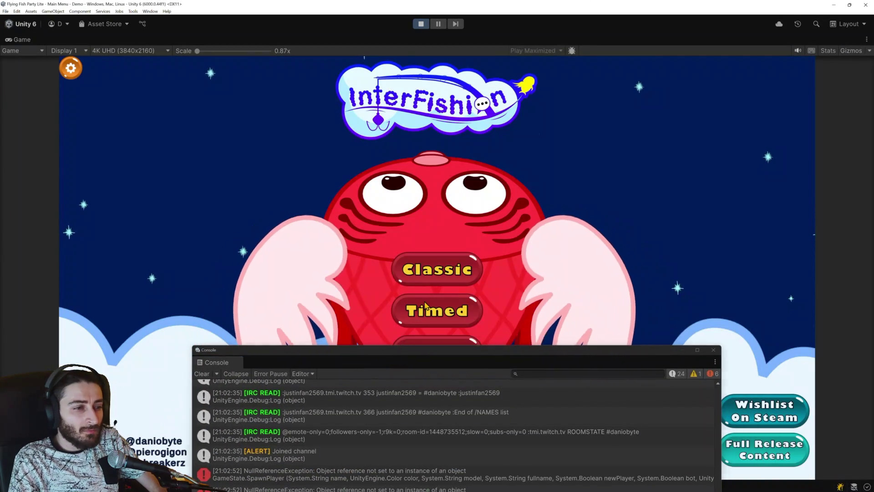
click(472, 300)
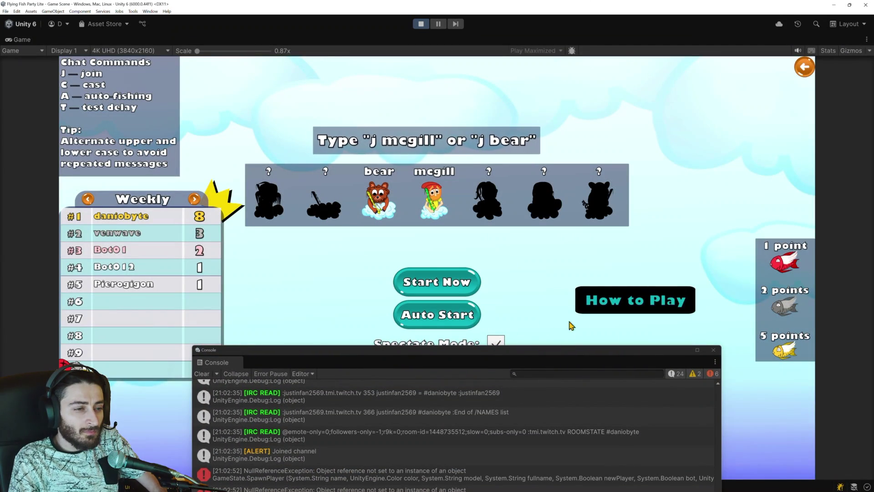
mouse_move(548, 355)
mouse_down()
mouse_move(549, 204)
mouse_move(573, 204)
mouse_up()
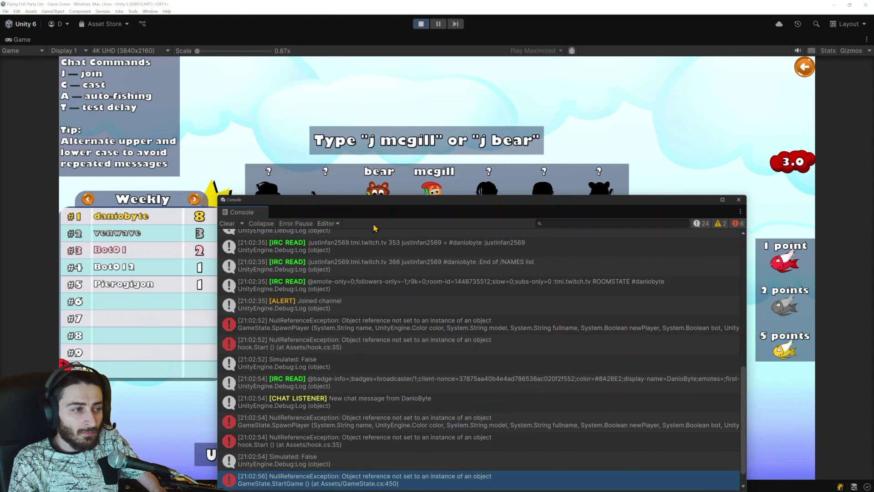
click(228, 224)
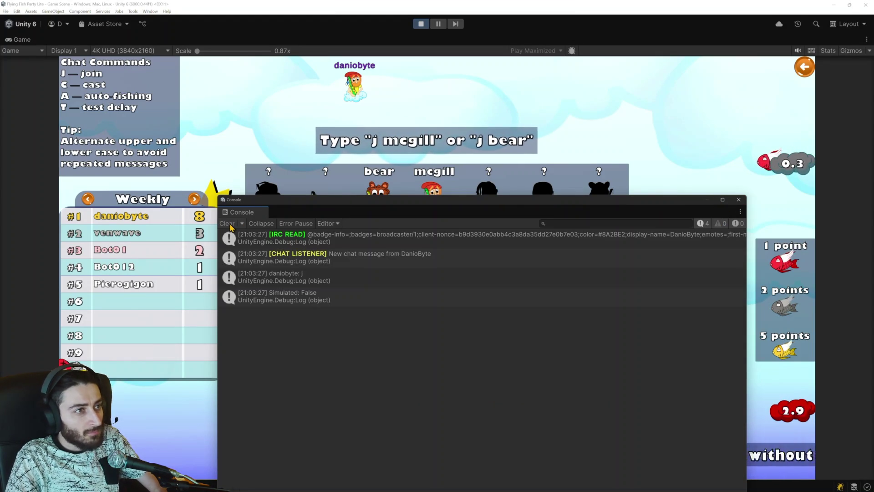
click(738, 199)
Step: Start the fishing round with Start Now and pause it mid-play
click(456, 282)
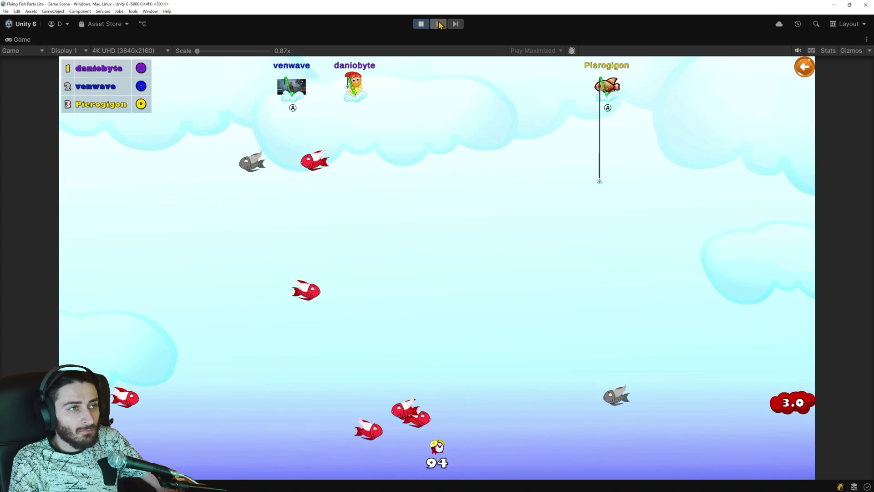
click(439, 24)
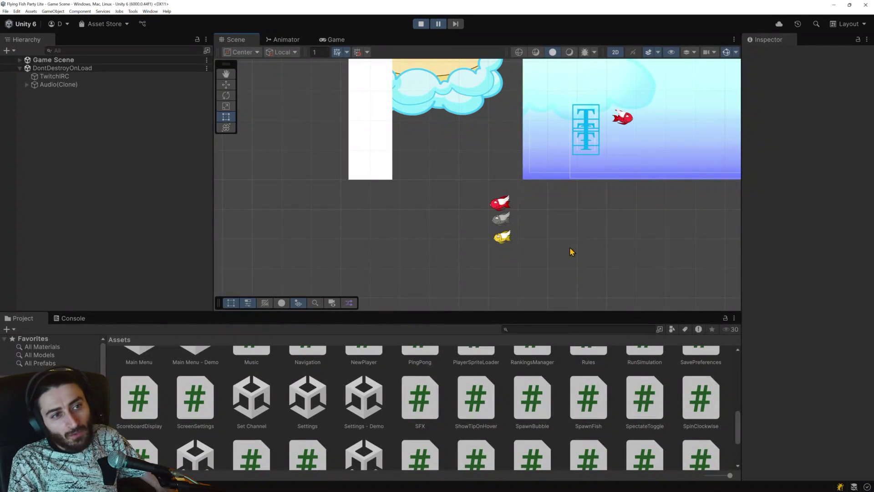
Step: Select SilverFish(Clone) to inspect its Fish script values, then resume play
drag(607, 204, 392, 195)
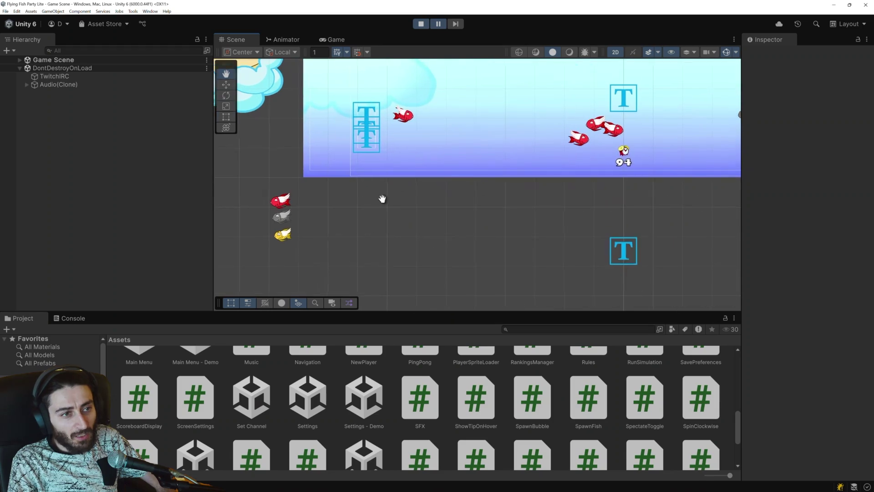
mouse_move(513, 185)
mouse_down()
mouse_move(384, 196)
mouse_move(415, 211)
mouse_move(408, 259)
mouse_up()
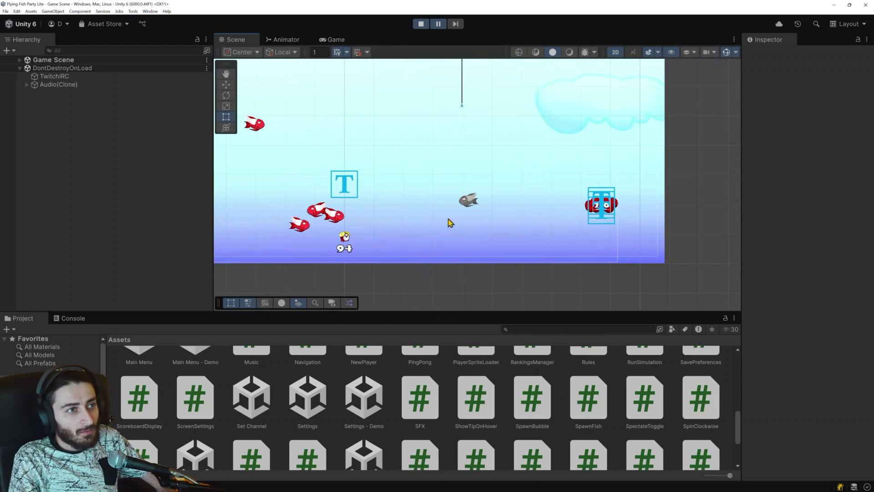
click(466, 201)
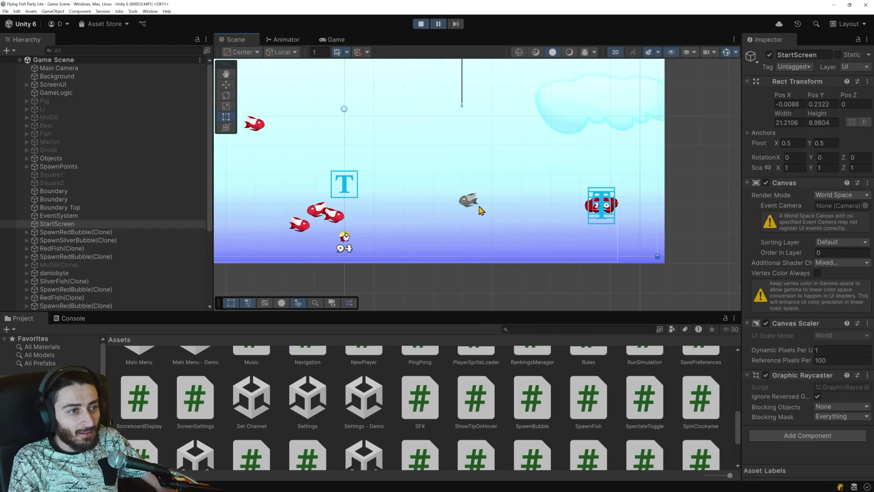
click(470, 204)
click(471, 204)
scroll(471, 204, up, 2)
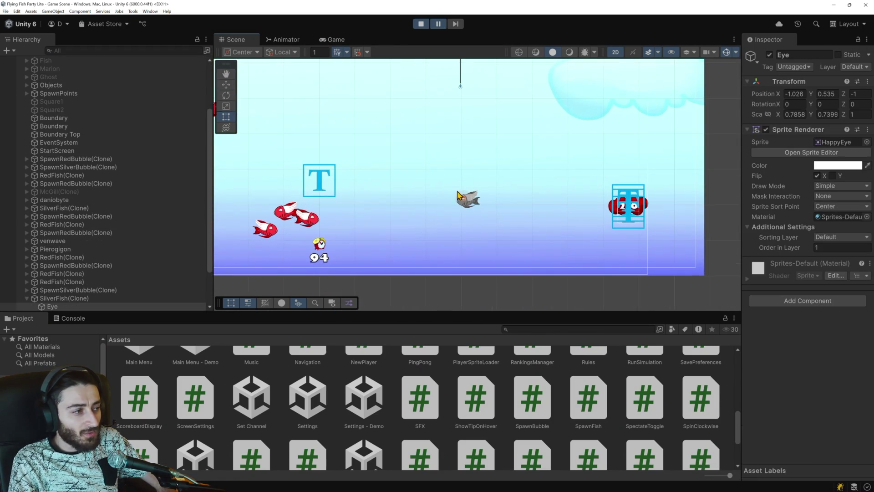
scroll(158, 177, down, 2)
click(64, 249)
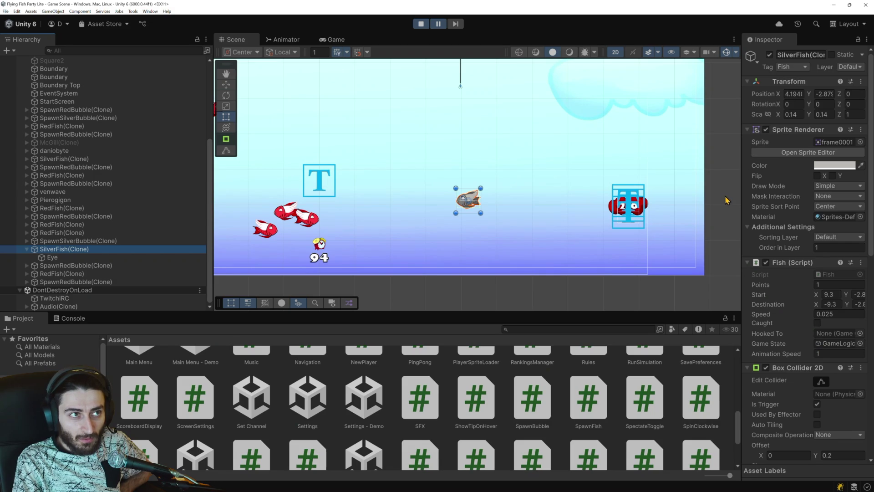
click(439, 29)
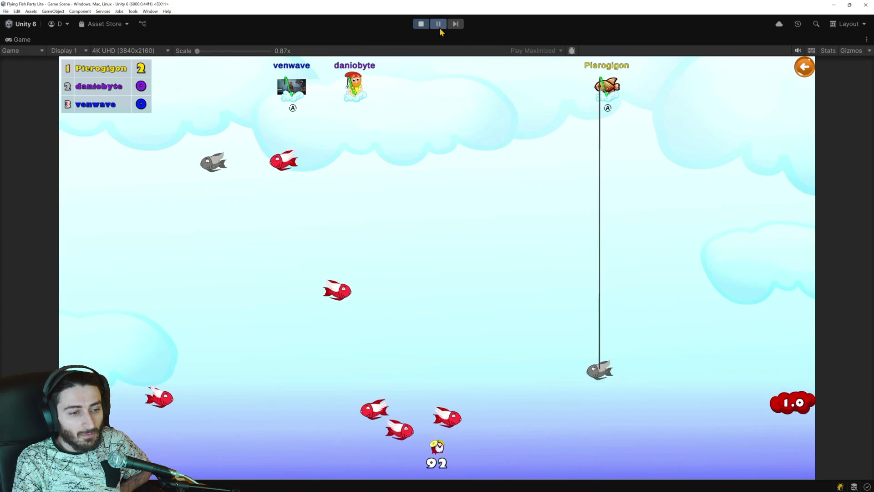
Step: Pause once the silver fish is hooked and confirm Caught, Hooked To Hook, Animation Speed Infinity
click(439, 28)
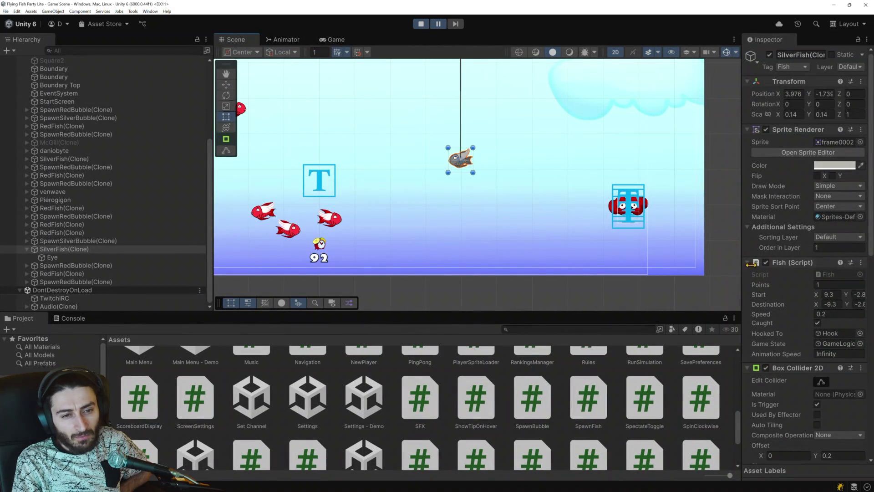
scroll(780, 317, down, 3)
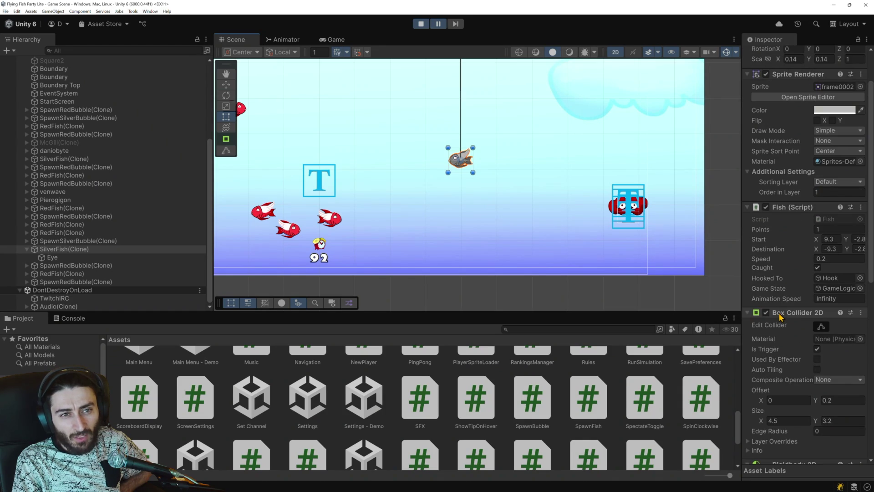
scroll(780, 317, down, 20)
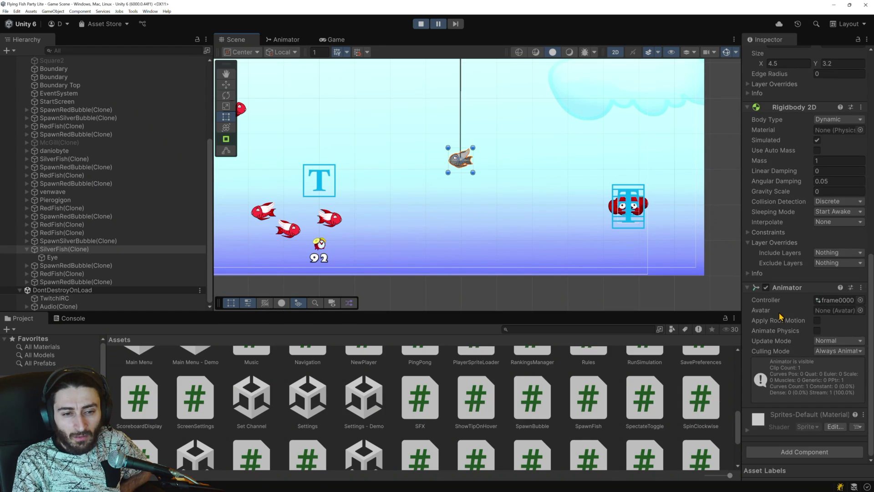
scroll(780, 316, up, 20)
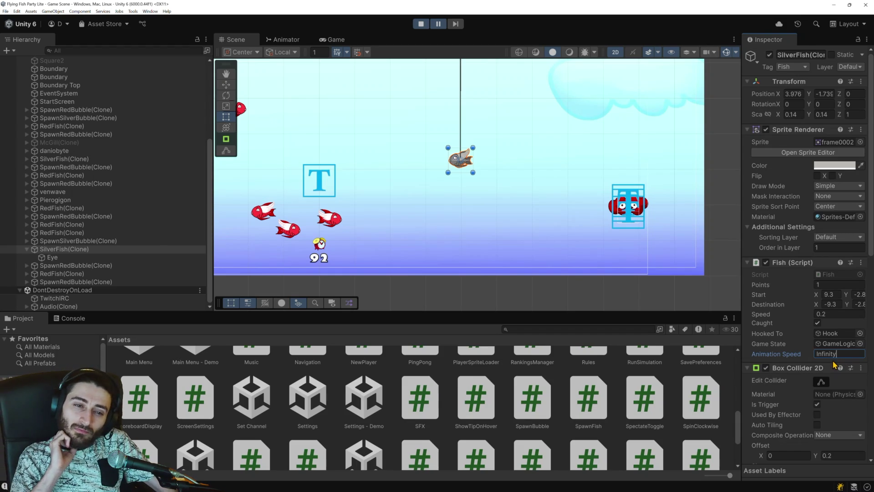
key(alt+Tab)
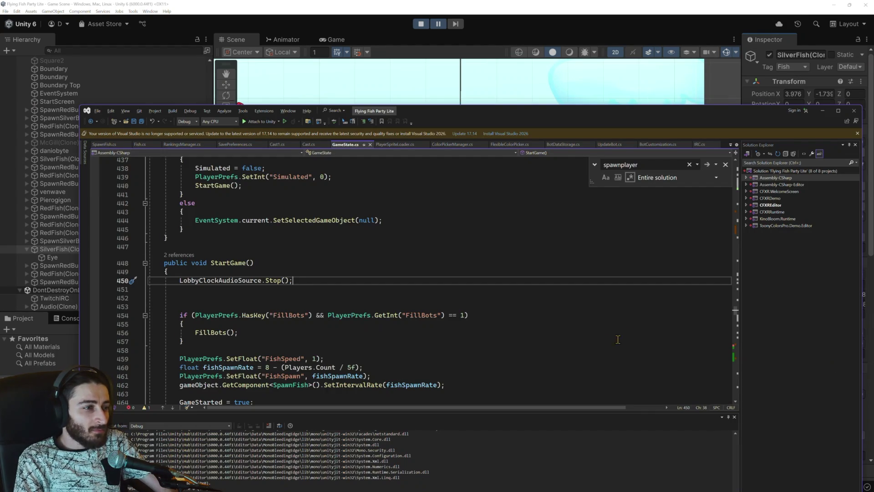
Step: Scroll GameState.cs from StartGame through SpawnBot to SpawnPlayer's spawn-position code
scroll(627, 338, down, 15)
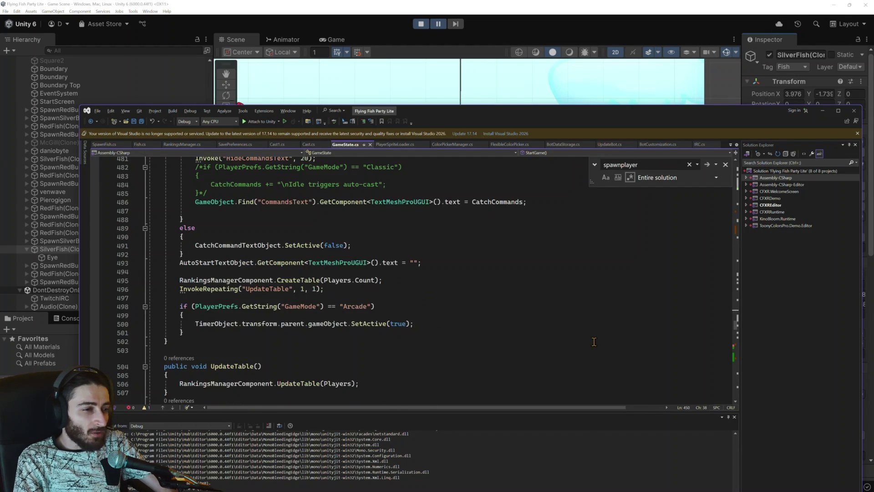
scroll(594, 341, down, 1)
scroll(592, 342, down, 12)
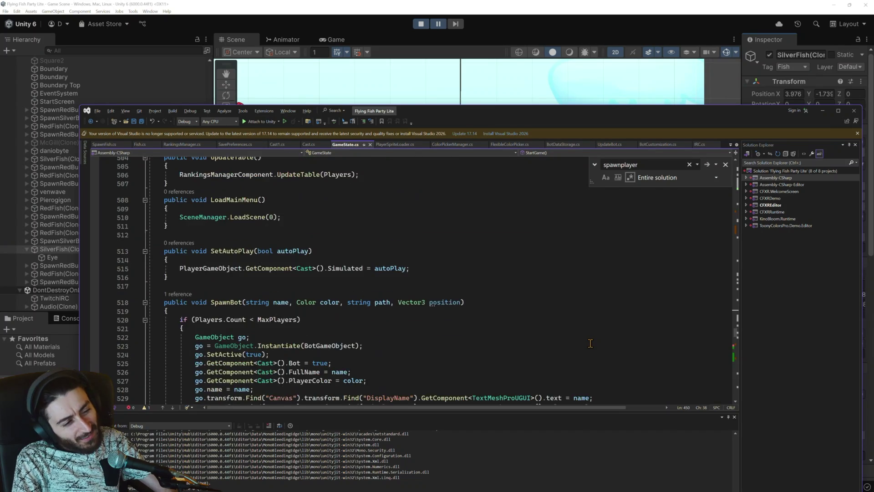
scroll(591, 344, down, 4)
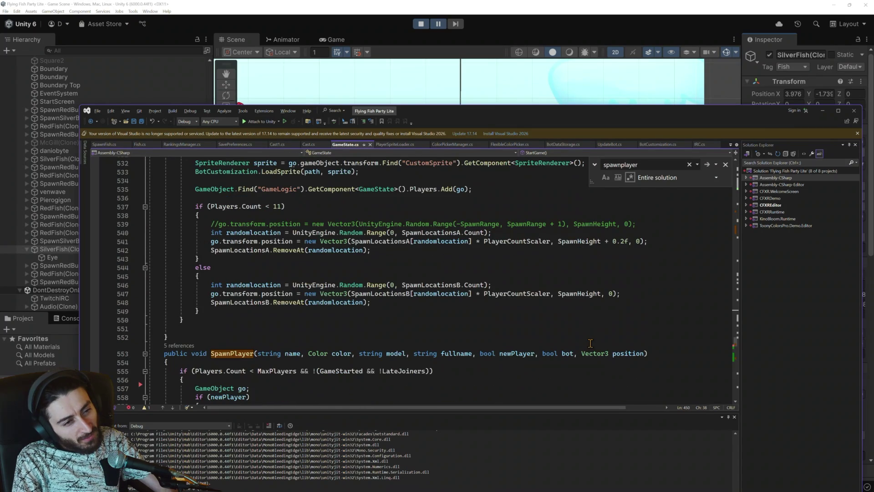
scroll(590, 343, down, 9)
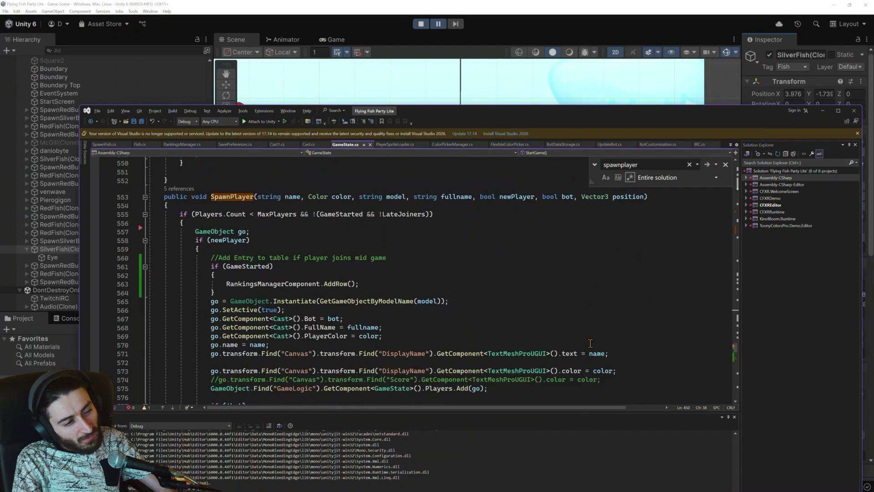
scroll(590, 343, down, 13)
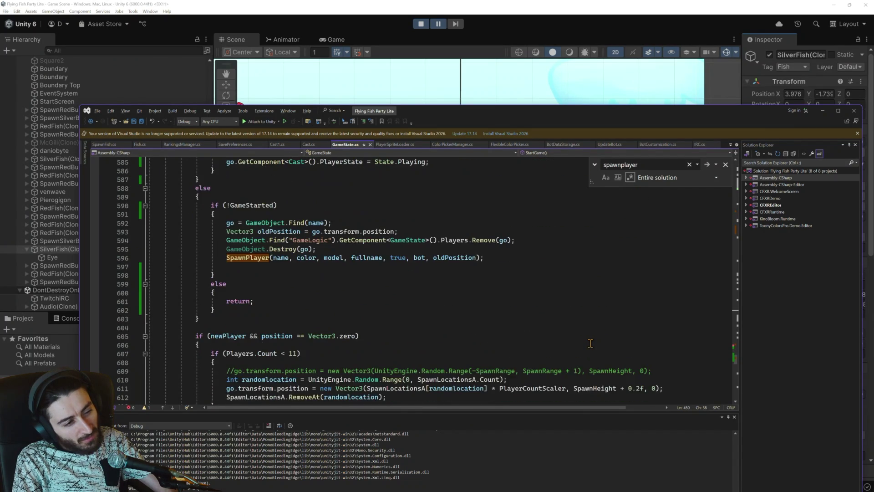
scroll(590, 342, down, 3)
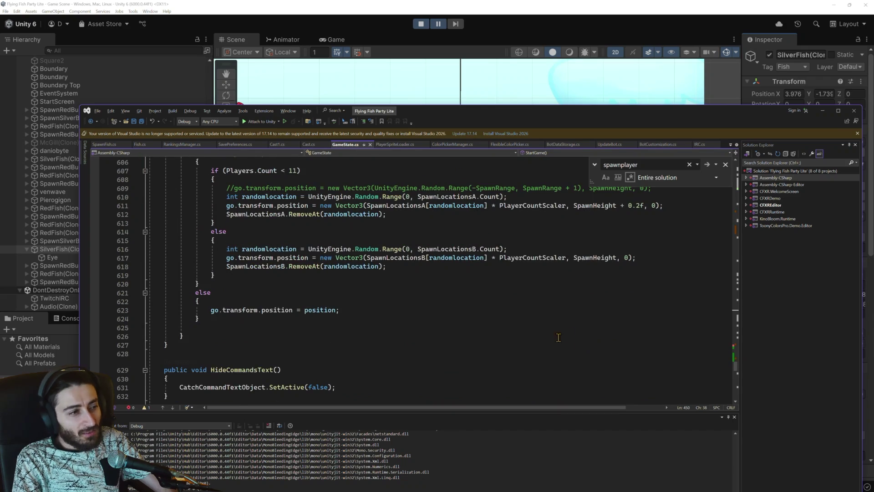
scroll(566, 336, down, 4)
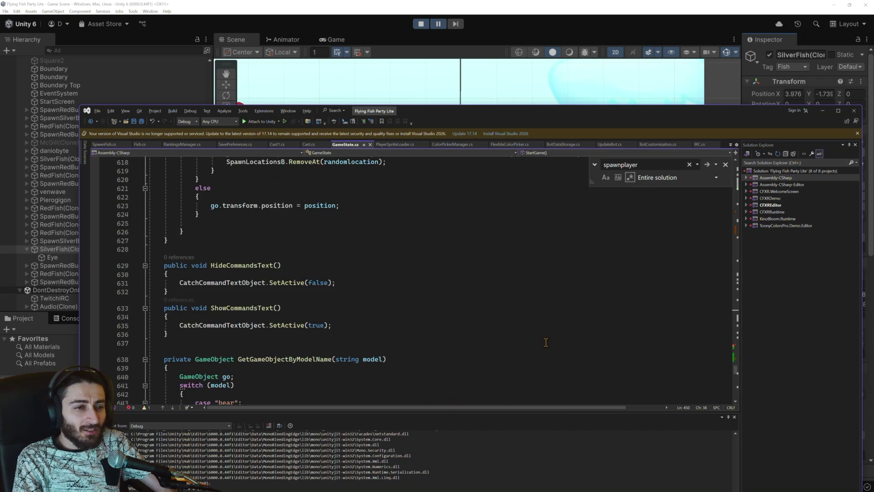
Step: Open Fish.cs and remove the multiplication from line 47's 'animationSpeed *= 3'
click(139, 144)
scroll(439, 247, up, 4)
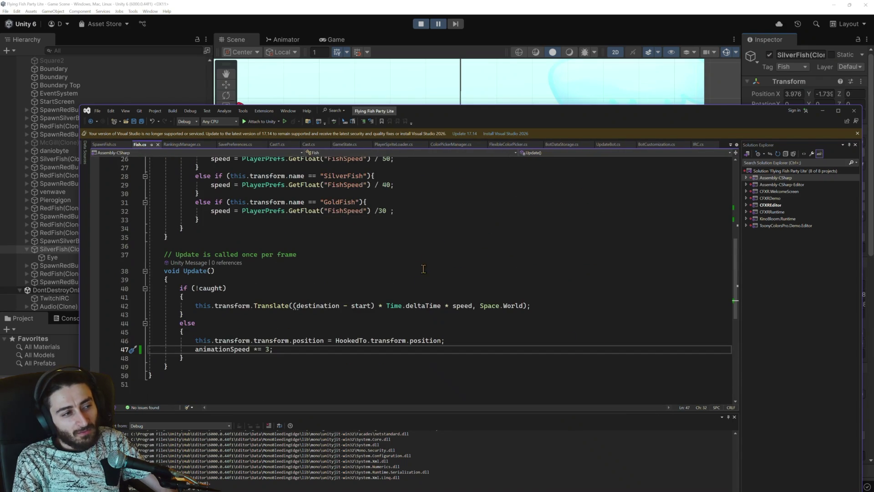
click(259, 353)
key(BackSpace)
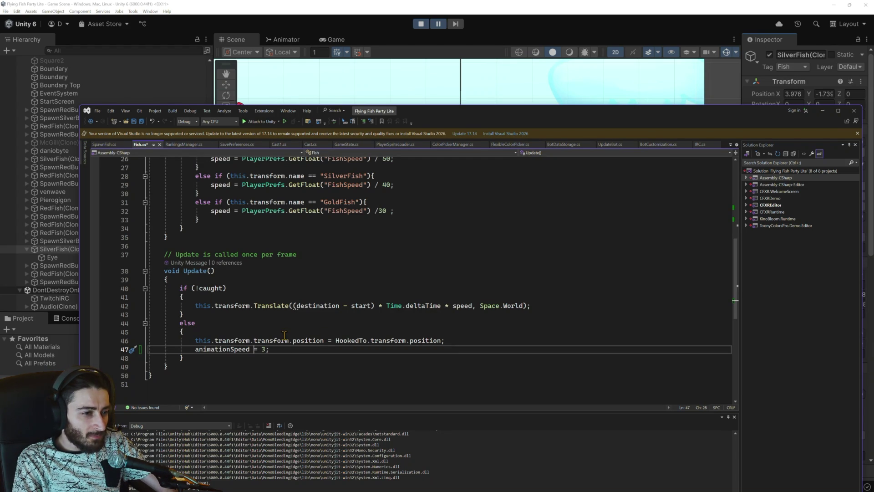
Step: Make line 47 read 'this.GetComponent<Animator>().speed = 3;', save Fish.cs, and stop the game
scroll(284, 336, up, 6)
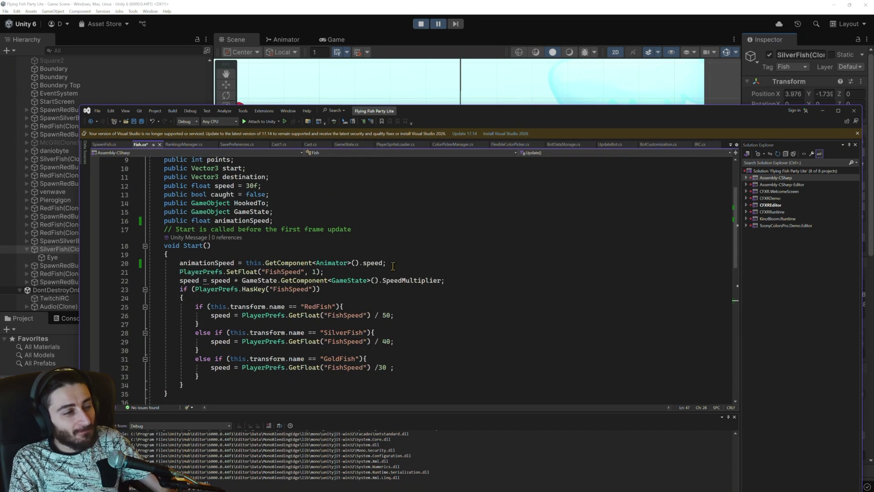
mouse_move(383, 261)
mouse_move(383, 261)
mouse_down()
mouse_move(154, 263)
mouse_move(251, 262)
mouse_up()
key(ctrl+c)
scroll(245, 278, down, 6)
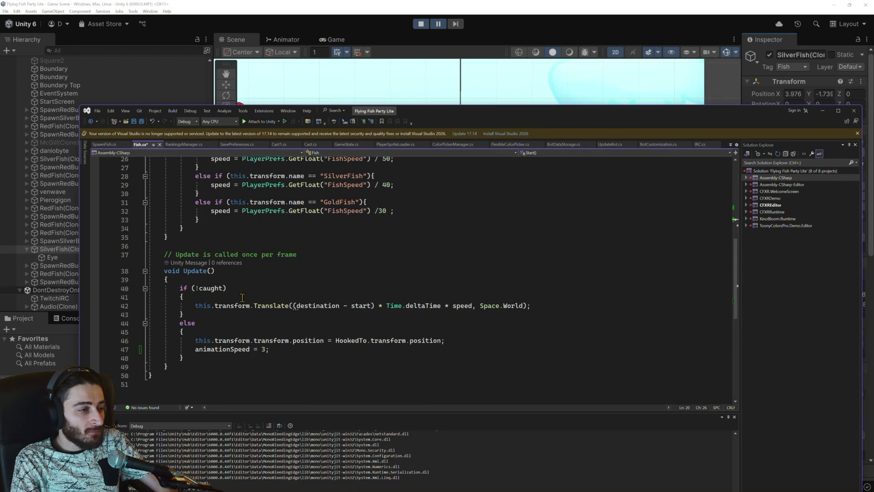
double_click(224, 349)
key(ctrl+v)
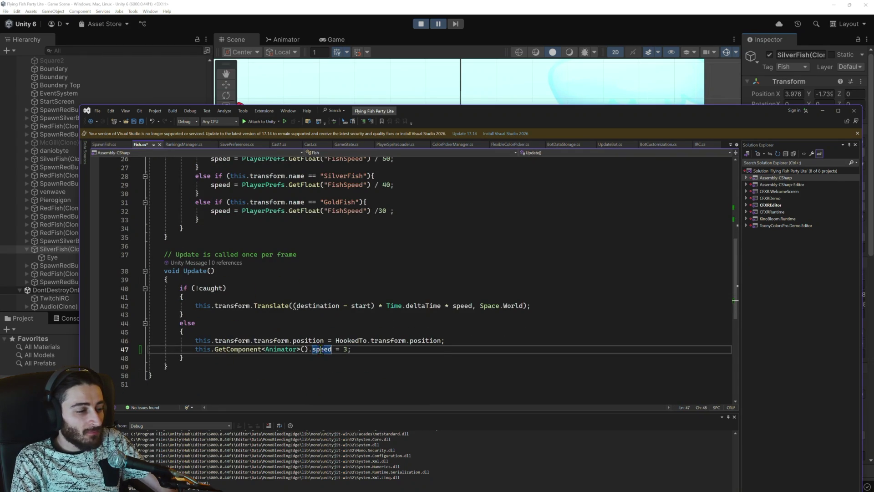
scroll(330, 333, up, 7)
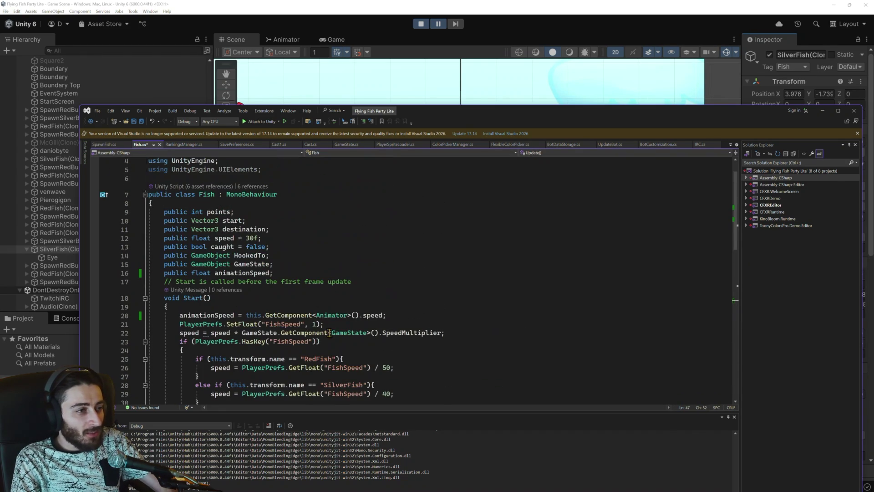
key(ctrl+s)
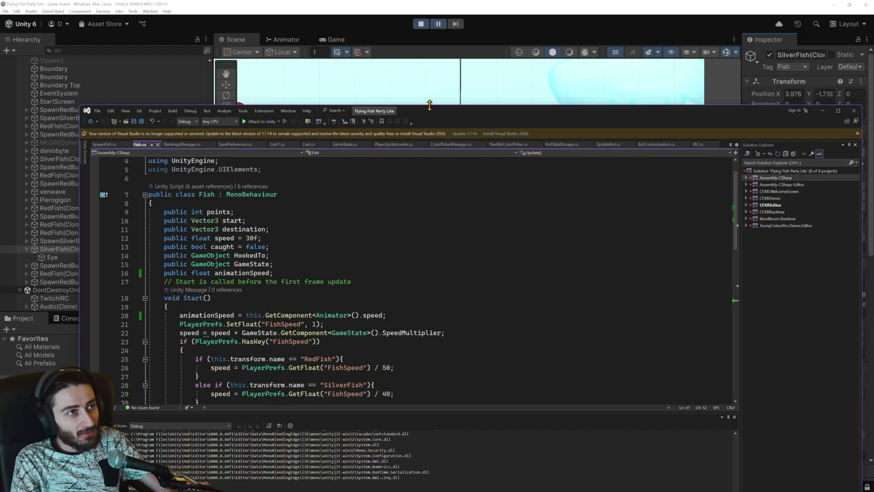
click(426, 26)
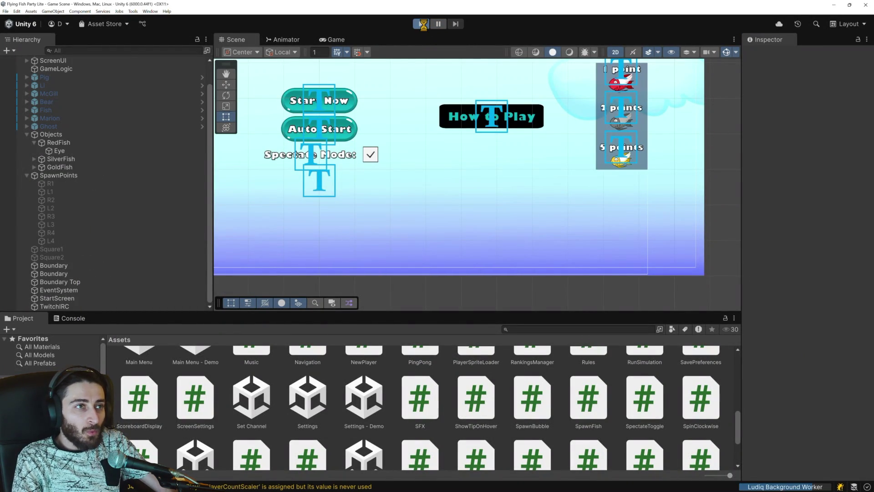
Step: Play with the updated script, Auto Start a round, and pause when a gold fish is hooked
click(422, 24)
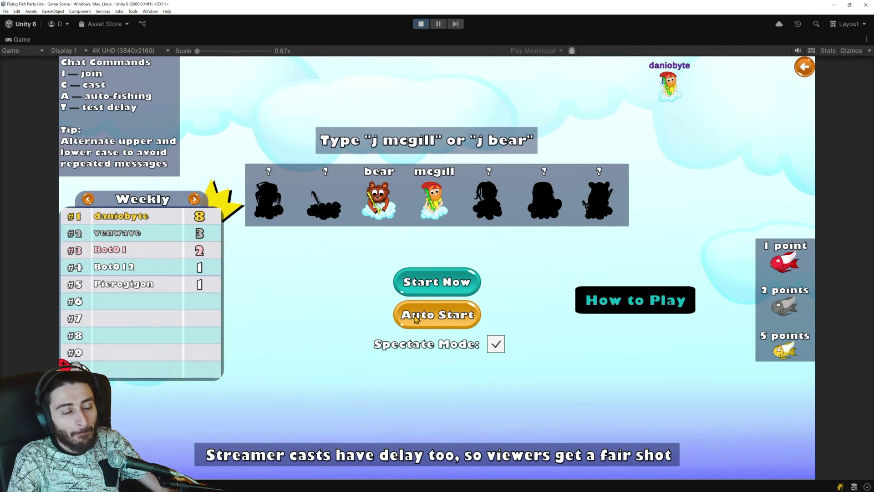
click(444, 295)
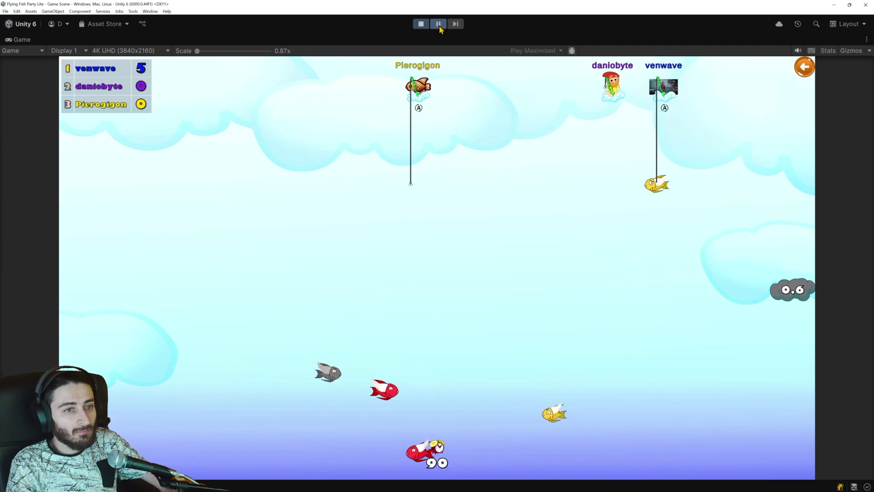
click(439, 29)
scroll(521, 94, down, 2)
scroll(482, 151, up, 3)
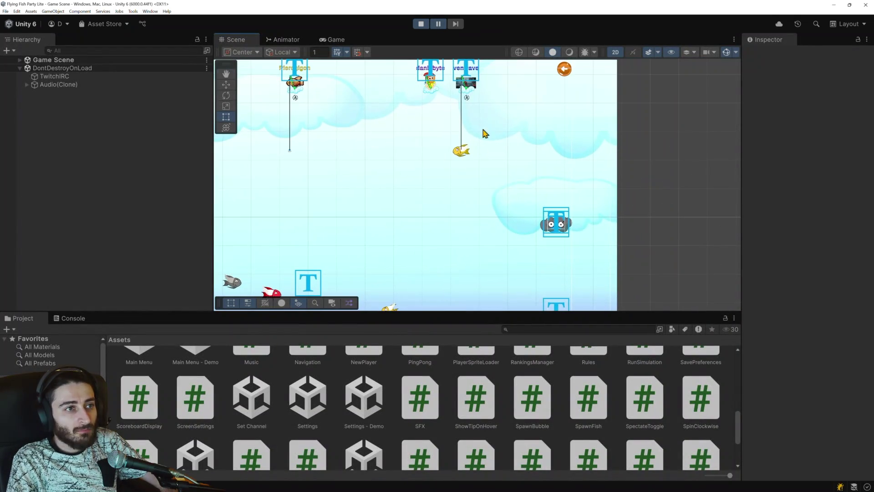
Step: Select the hooked gold fish, review Caught and Animation Speed 1, then resume the game
click(461, 151)
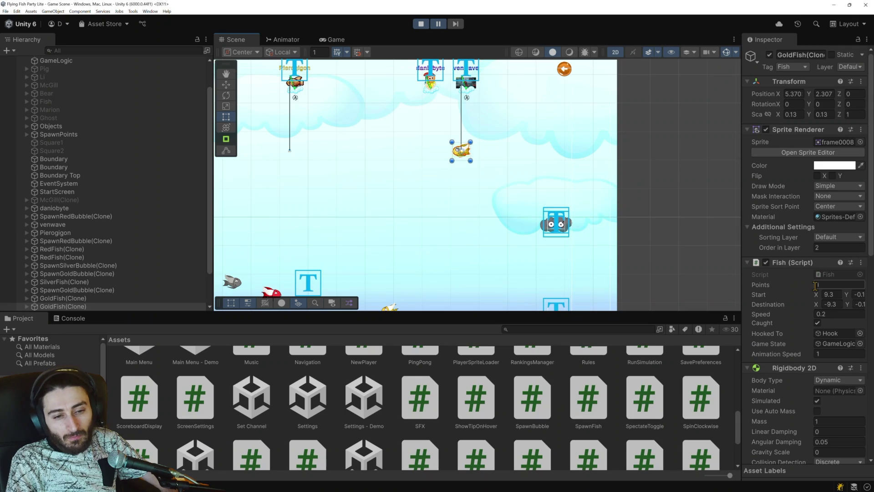
scroll(815, 285, down, 10)
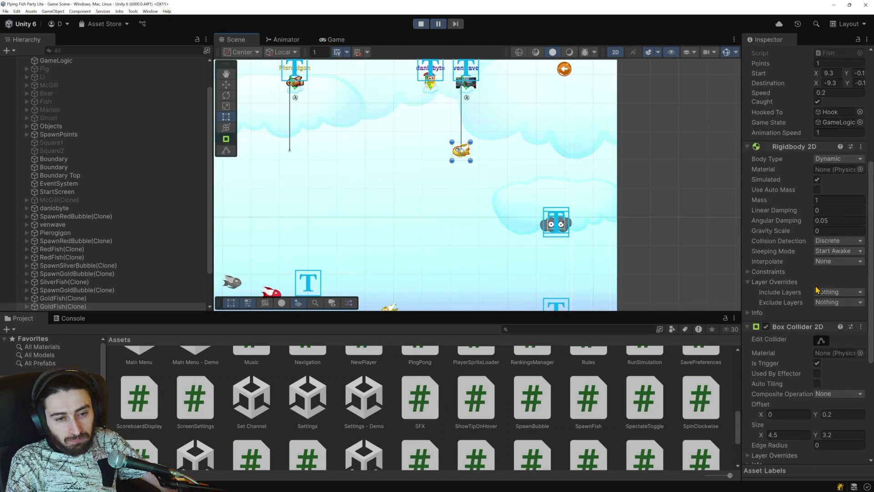
scroll(817, 290, down, 3)
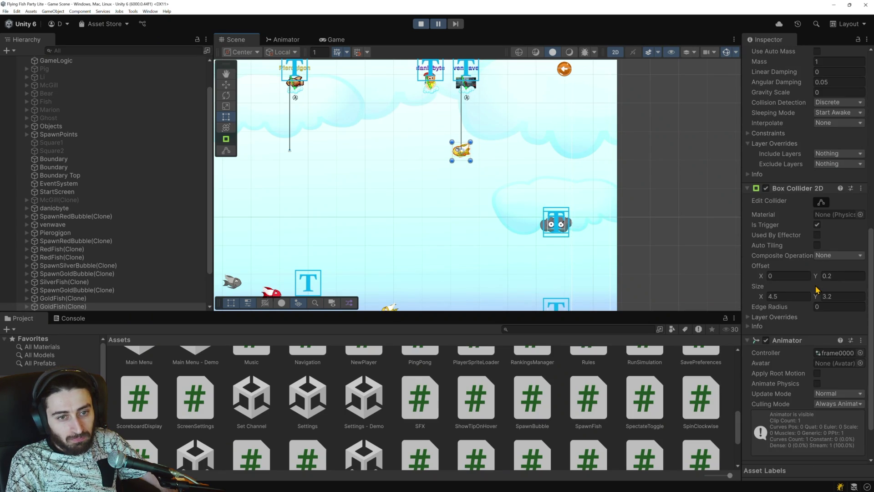
scroll(818, 290, up, 10)
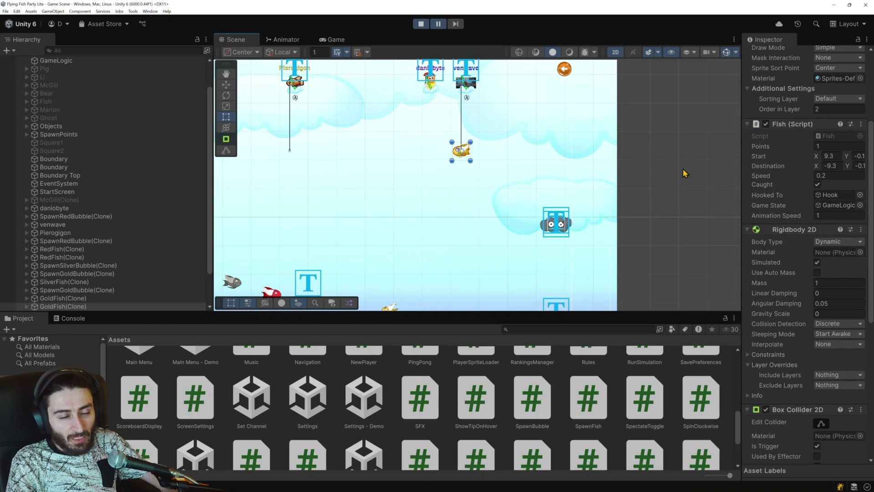
click(438, 24)
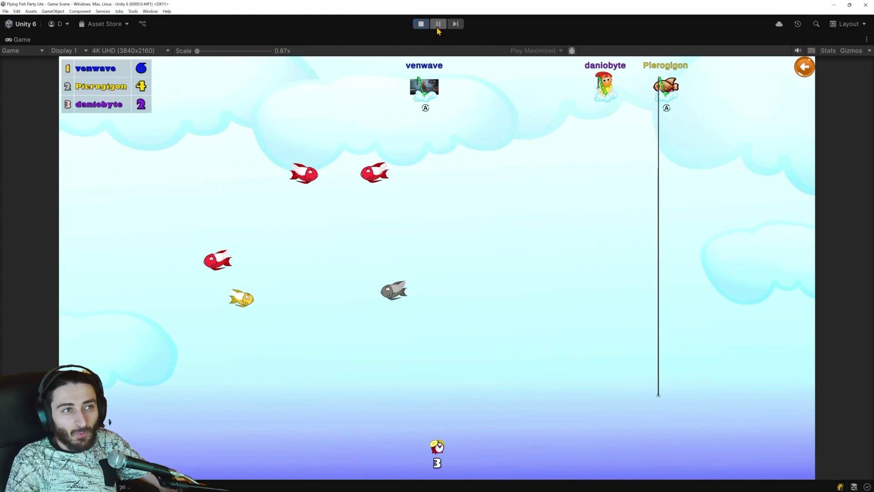
Step: Watch the round as players catch more fish, then stop the play-test
click(421, 24)
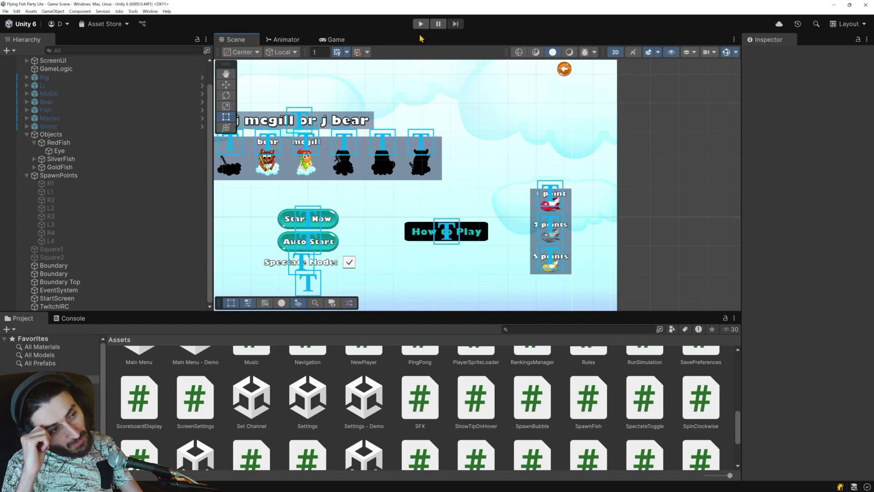
Step: Switch to Visual Studio showing Fish.cs
key(alt+Tab)
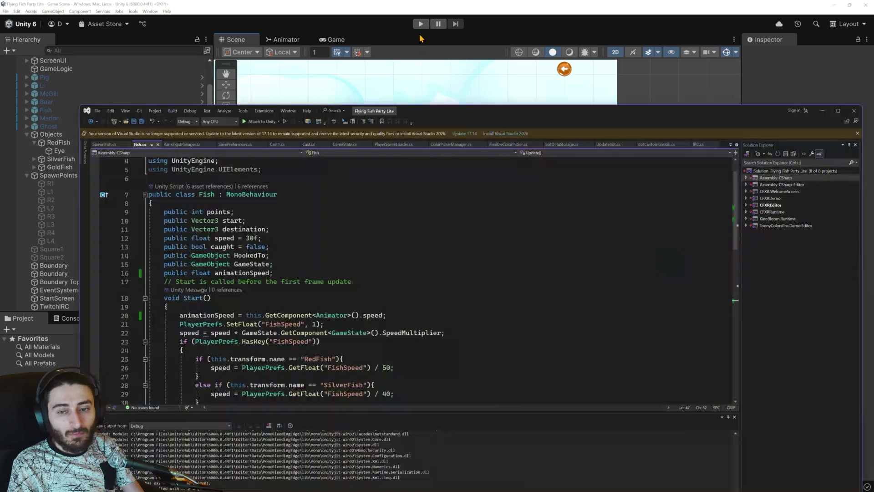
Step: Look over Fish.cs's Start and Update code, including the caught branch's Animator speed, then launch Microsoft Copilot
scroll(375, 168, down, 9)
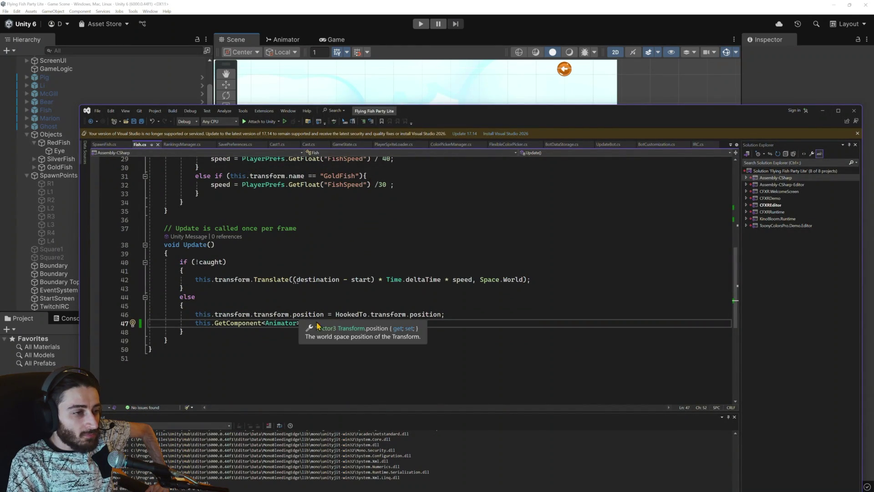
scroll(369, 305, up, 7)
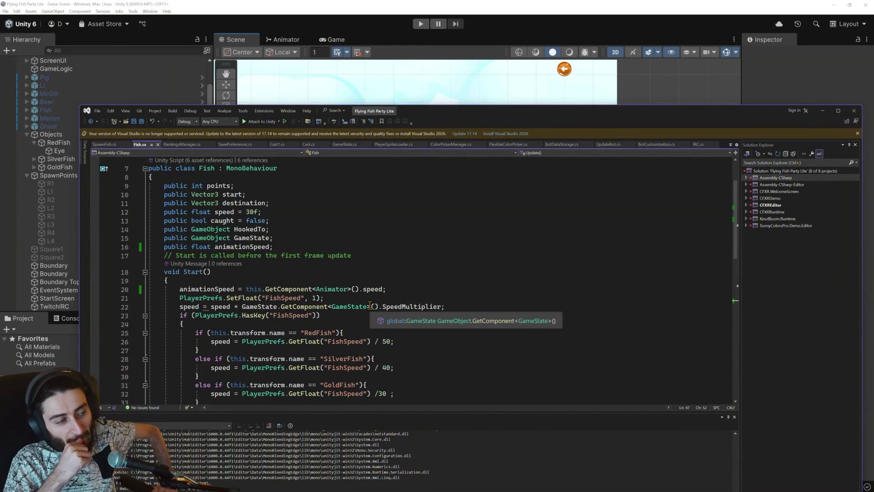
scroll(370, 305, down, 6)
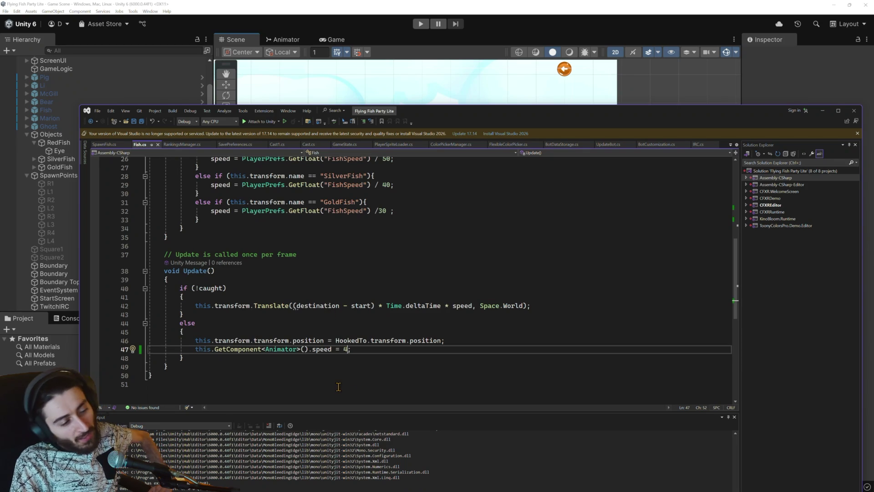
mouse_move(401, 487)
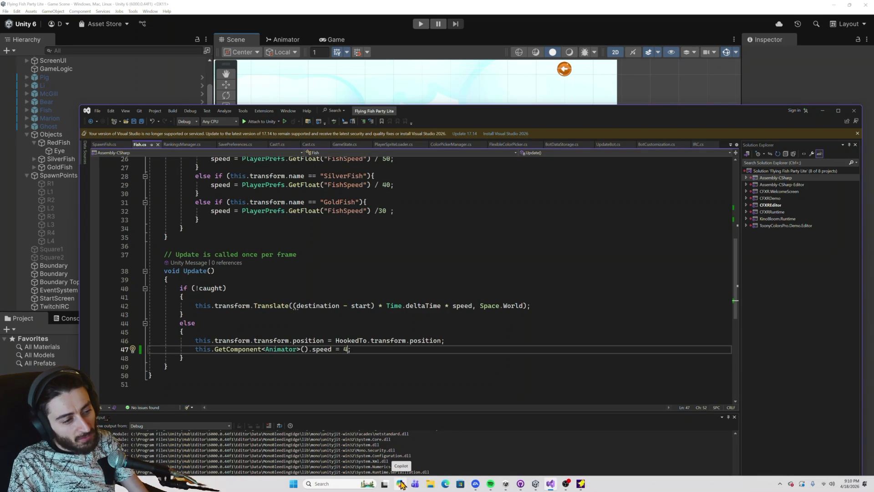
click(401, 486)
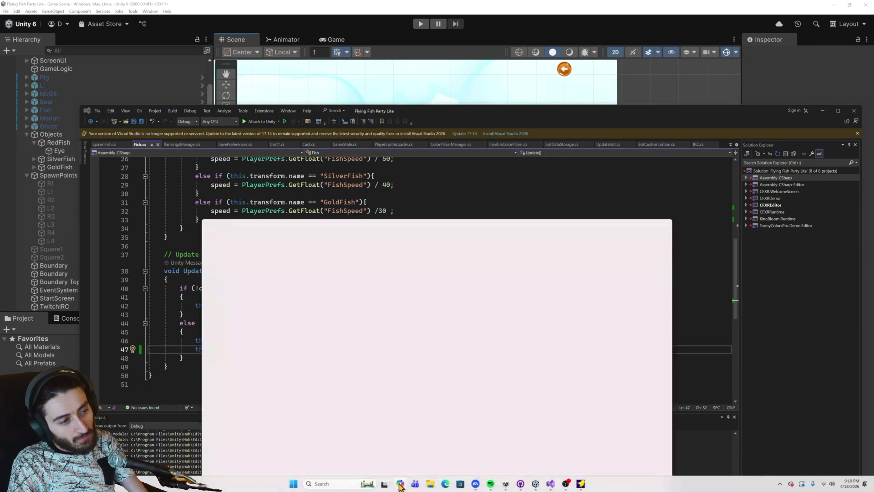
Step: Ask Copilot how to smoothly rotate a GameObject and read its SmoothRotate90 answer
text(how to smoothly rotate a gameobject by 90 degrees in unity?)
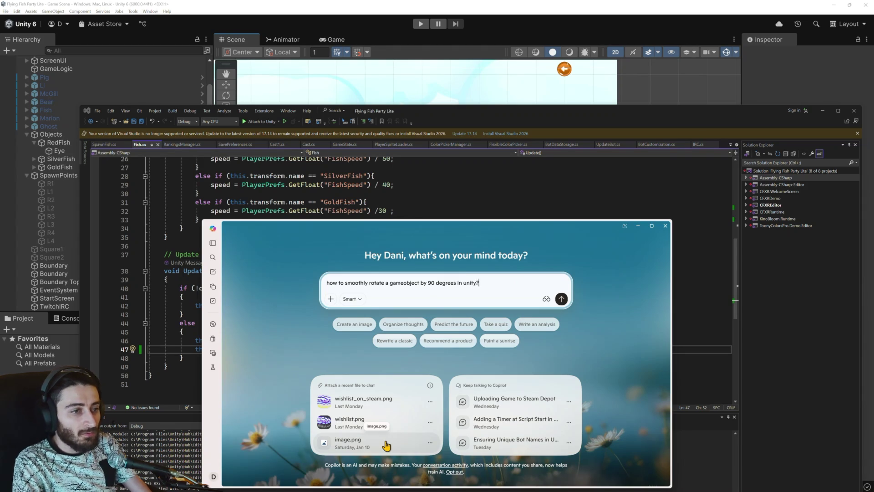
key(Return)
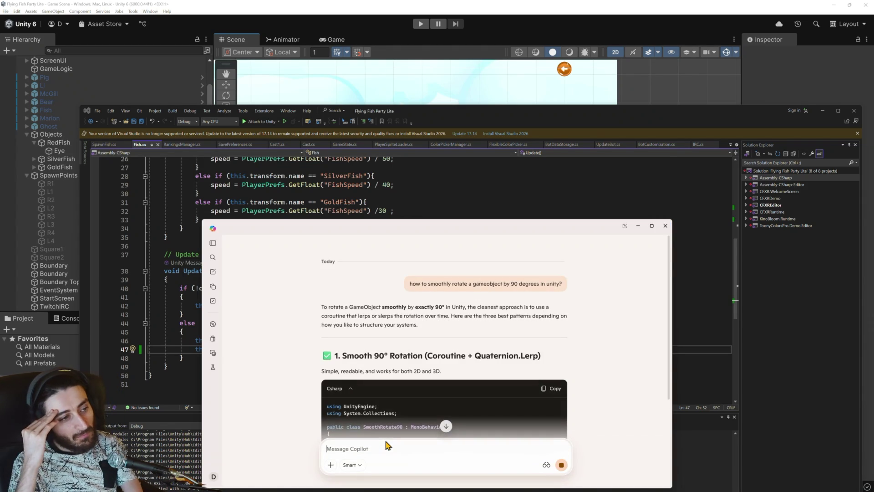
scroll(435, 402, down, 5)
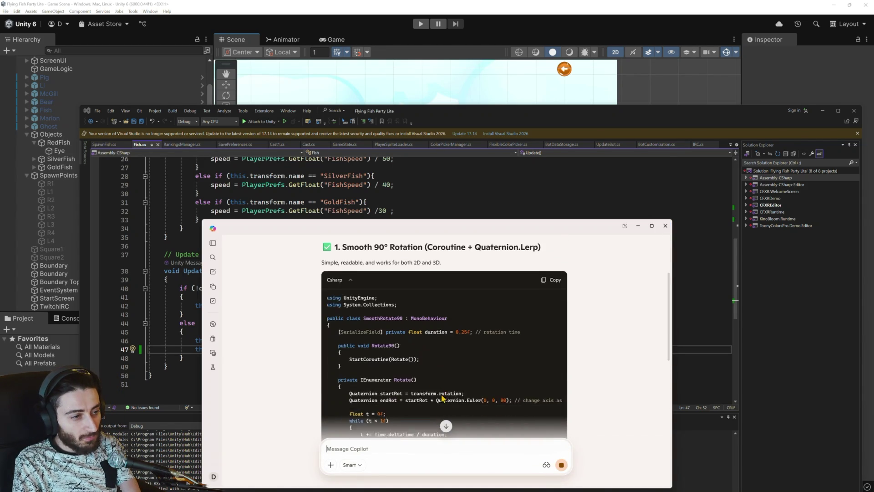
scroll(438, 399, up, 1)
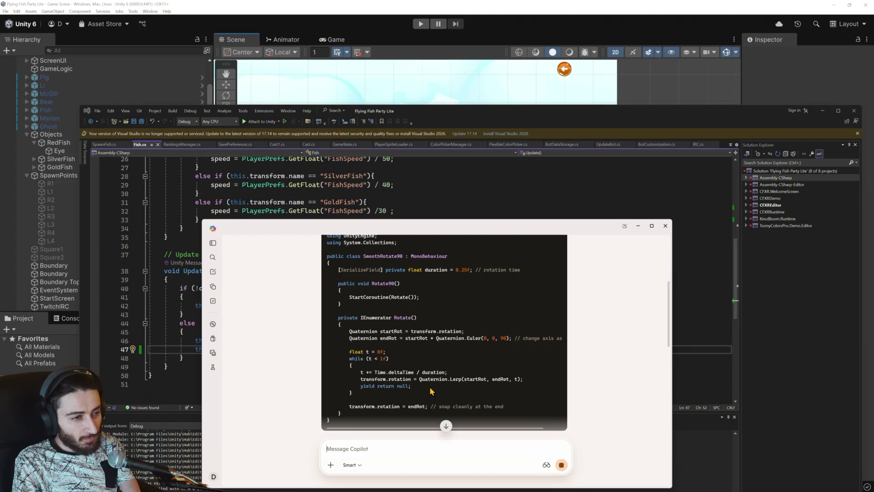
Step: Study the example code and select the Rotate90 method through the Rotate coroutine to copy
drag(382, 314, 397, 329)
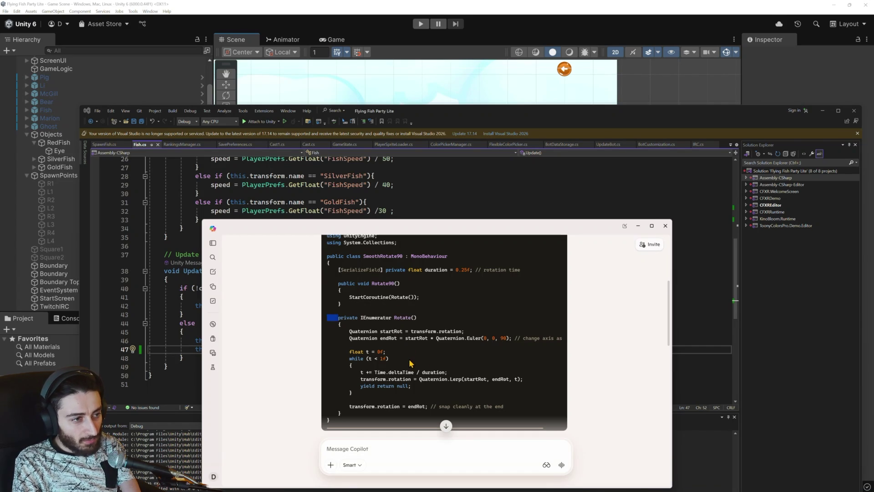
click(400, 339)
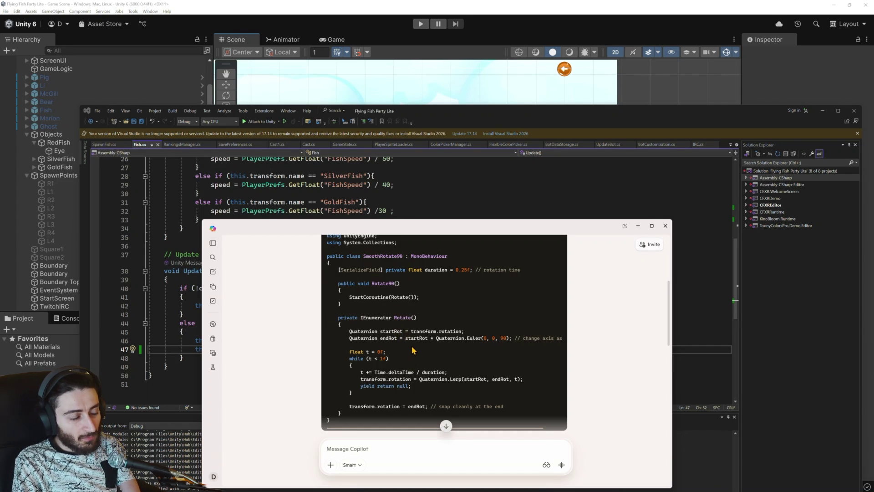
double_click(412, 339)
double_click(473, 337)
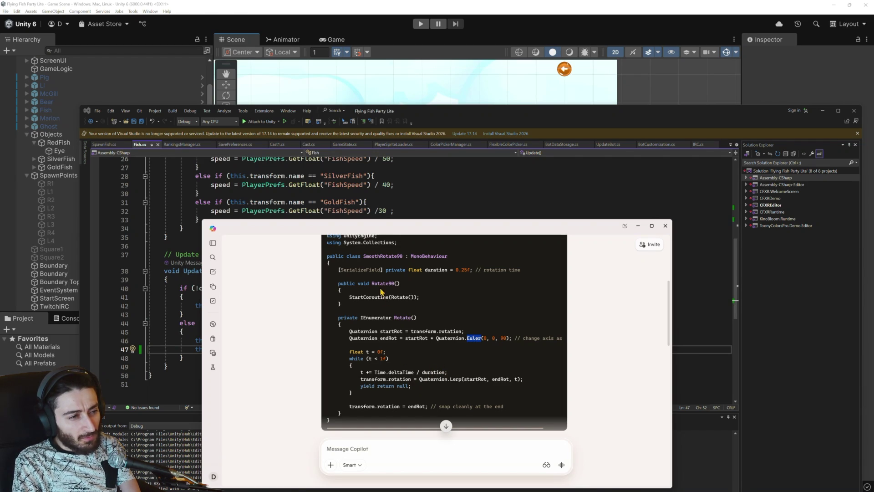
double_click(368, 297)
click(371, 296)
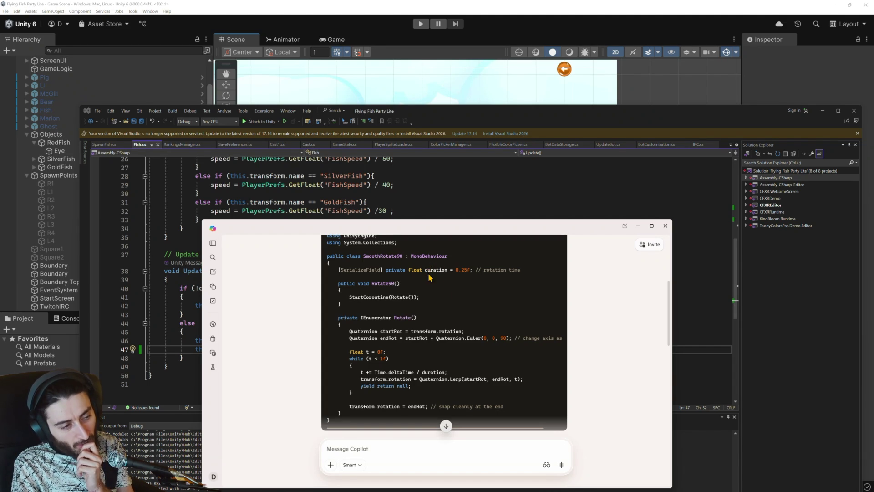
drag(342, 413, 339, 270)
Step: Paste the duration field, Rotate90 and Rotate coroutine after Update in Fish.cs, then enter Play mode
click(174, 310)
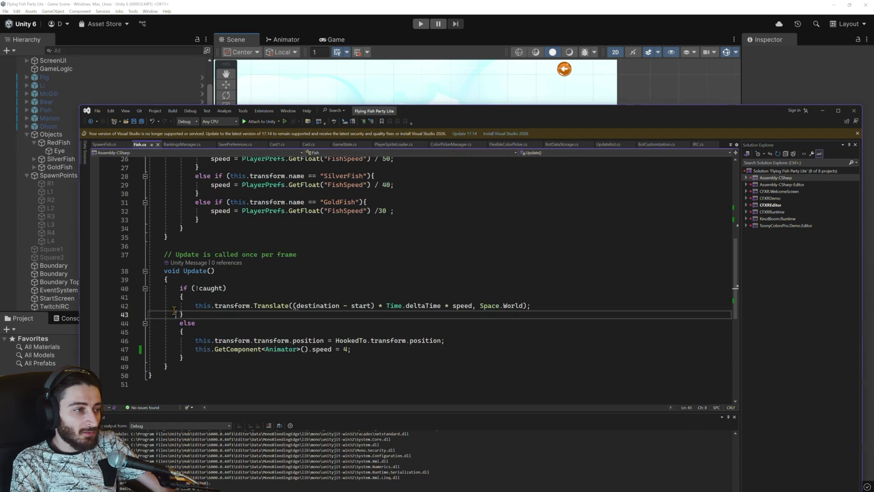
scroll(195, 337, up, 4)
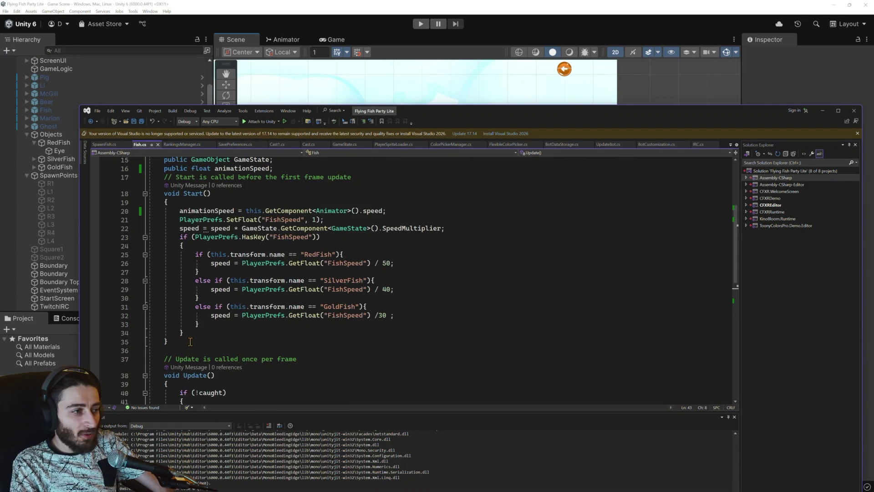
scroll(195, 337, down, 6)
click(185, 316)
key(Return)
key(Return)
key(ctrl+v)
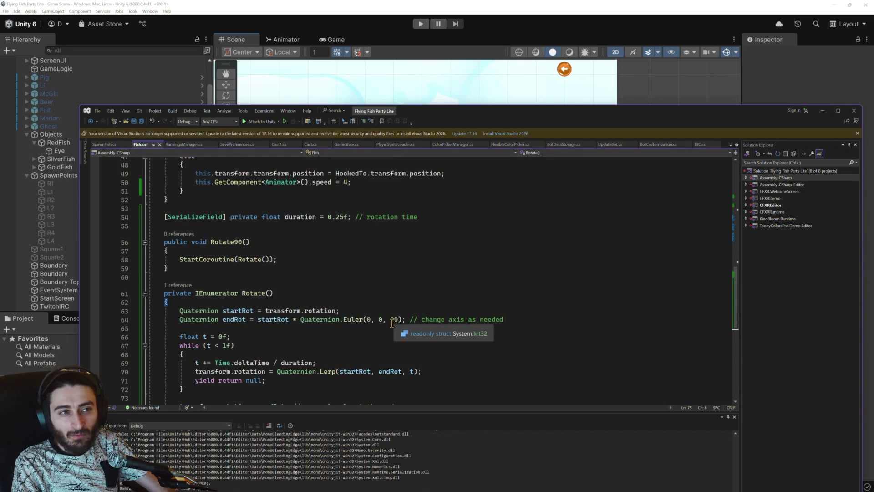
click(419, 24)
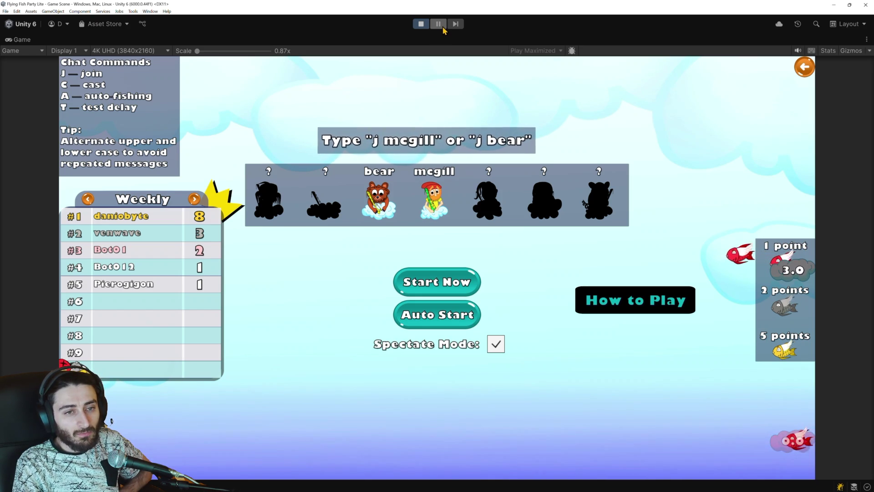
Step: Pause the running game and select a RedFish(Clone) in the scene
click(443, 26)
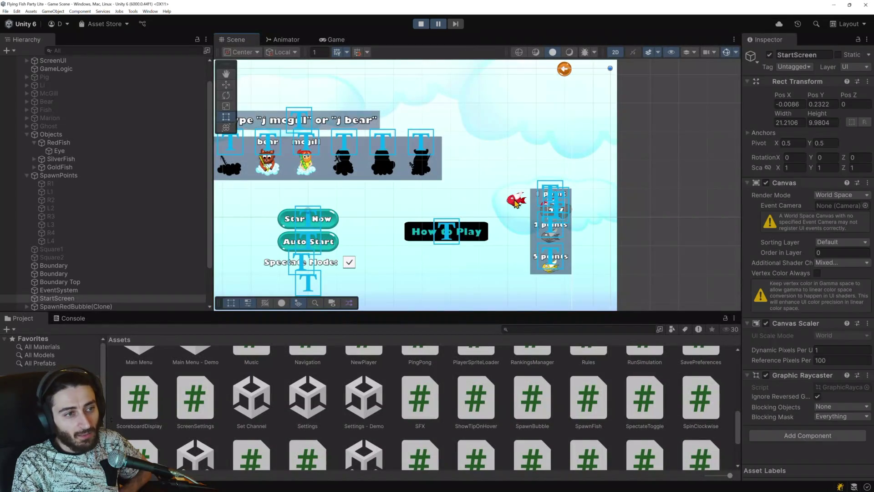
click(516, 201)
click(516, 201)
click(516, 201)
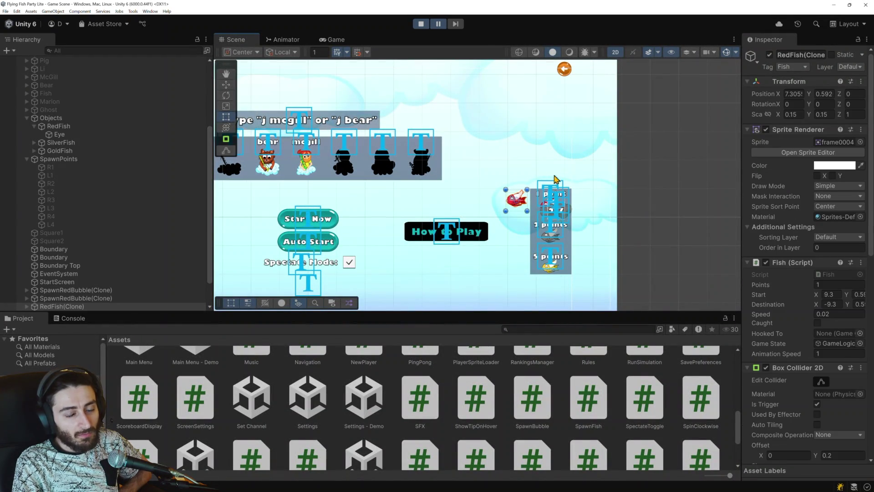
Step: Try 90 in the fish's Y and X rotation, clear them, and leave Z rotation at -90
click(821, 95)
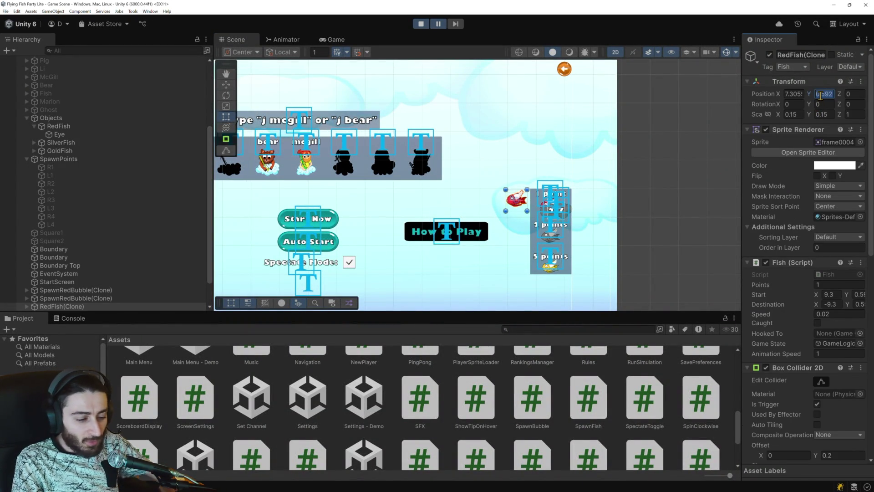
click(818, 105)
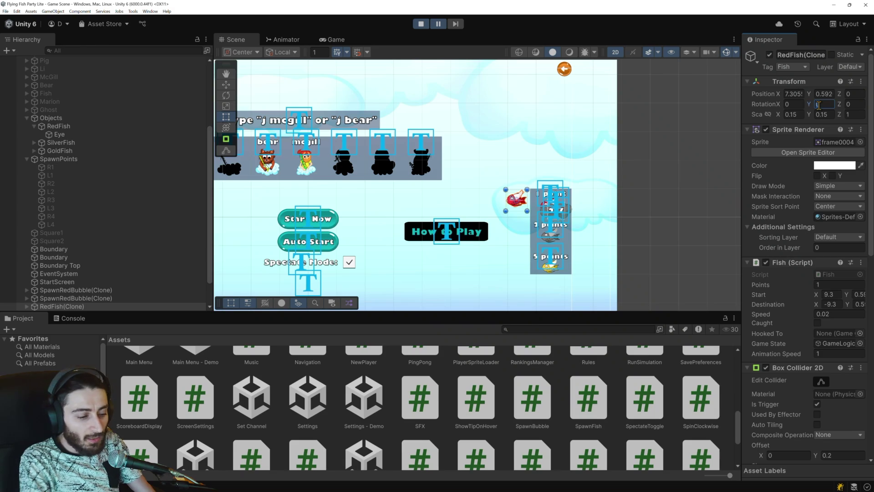
text(90)
key(BackSpace)
key(BackSpace)
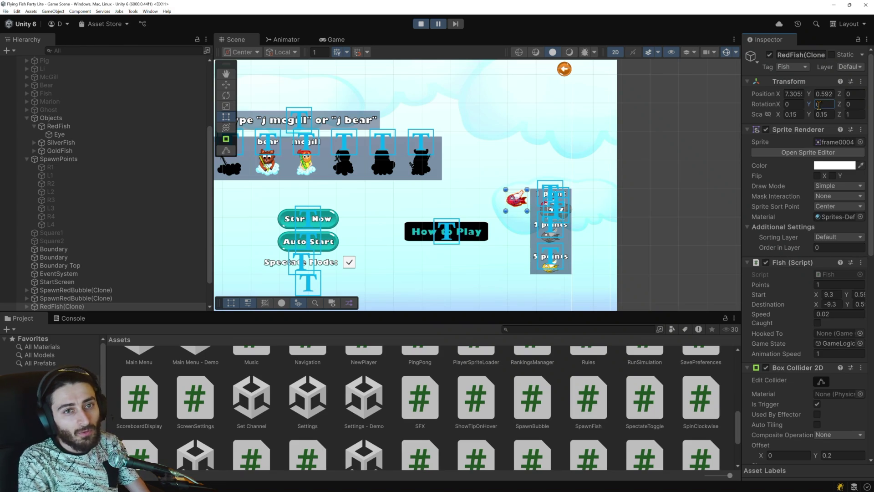
click(794, 105)
text(90)
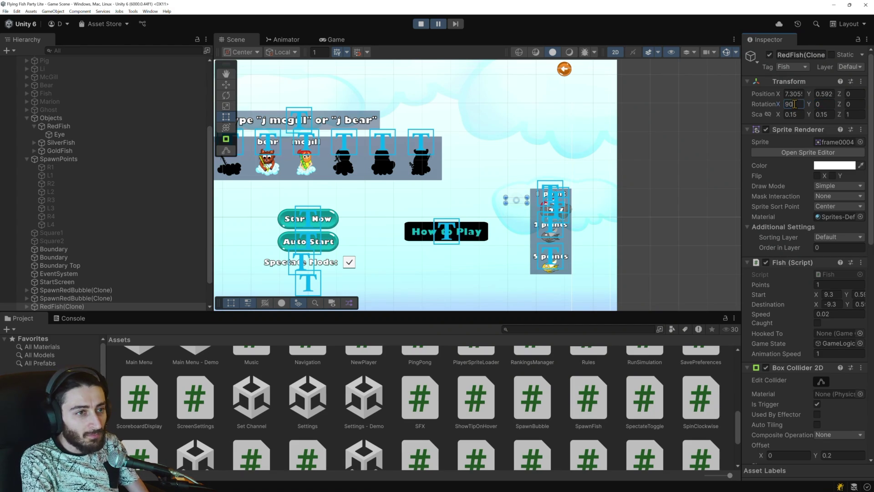
key(BackSpace)
key(BackSpace)
click(851, 104)
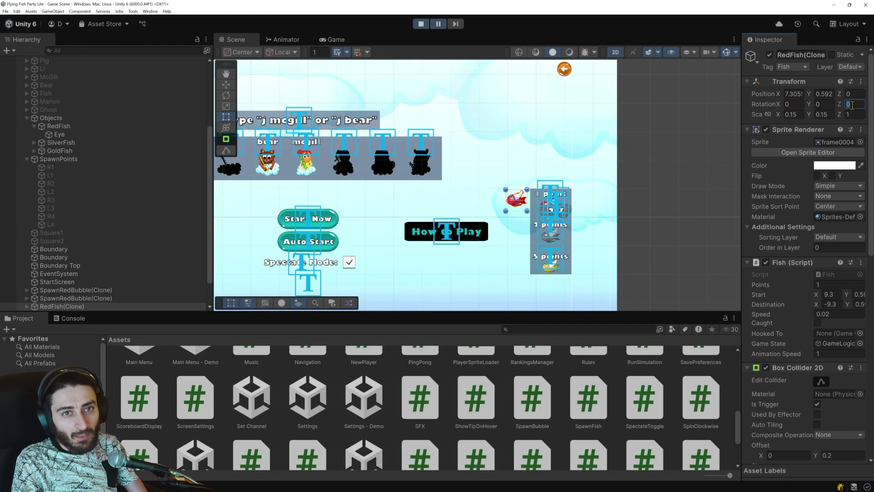
text(90)
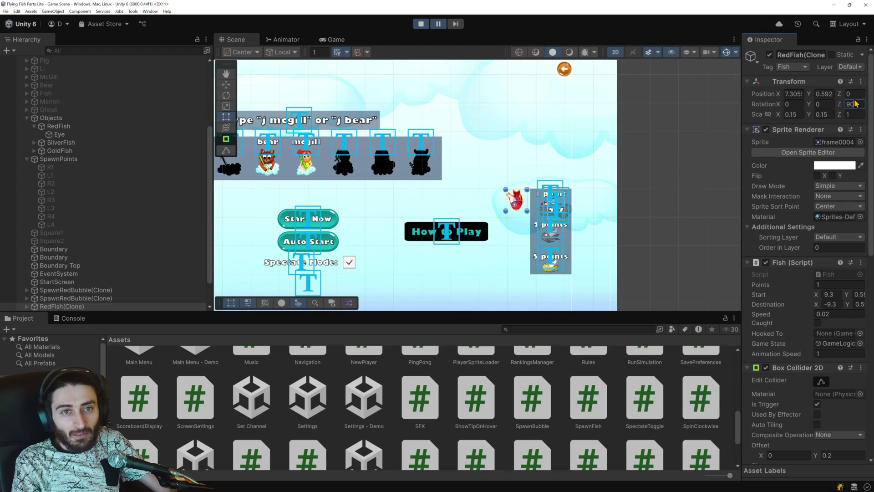
text(0)
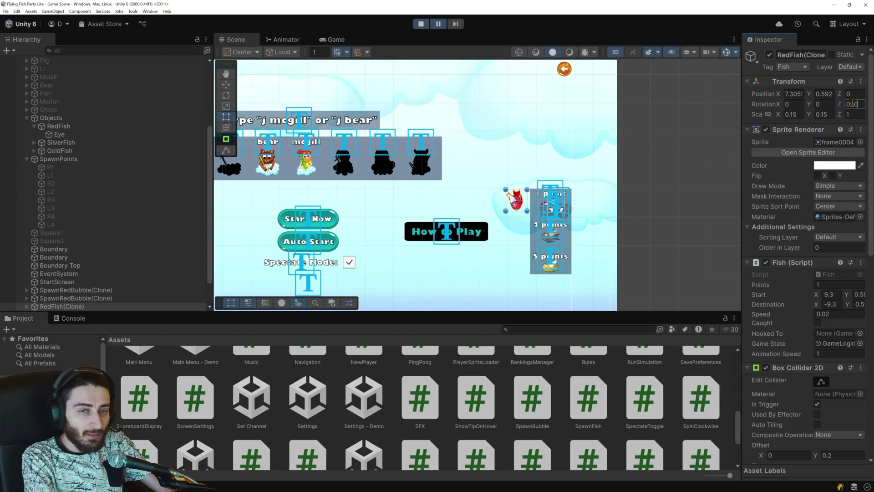
text(-90)
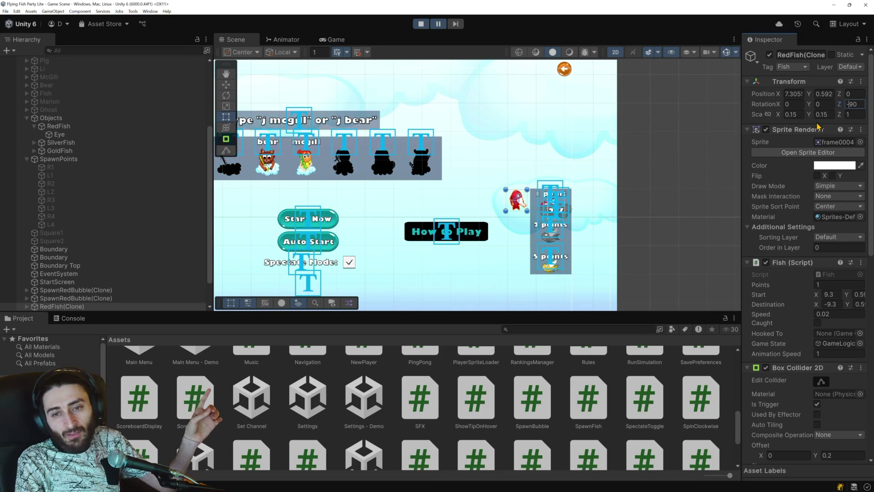
scroll(602, 220, down, 1)
Step: Resume the game in an enlarged view and select the newly spawned red fish clone
scroll(542, 187, down, 1)
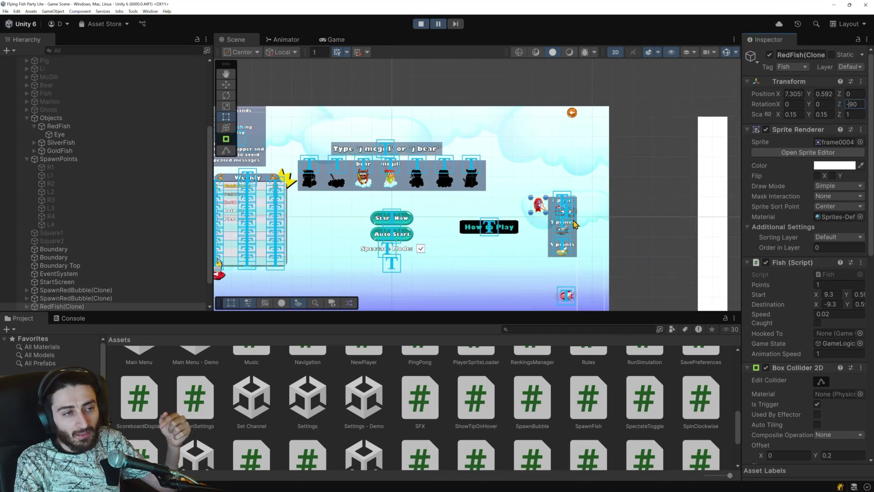
scroll(501, 198, down, 1)
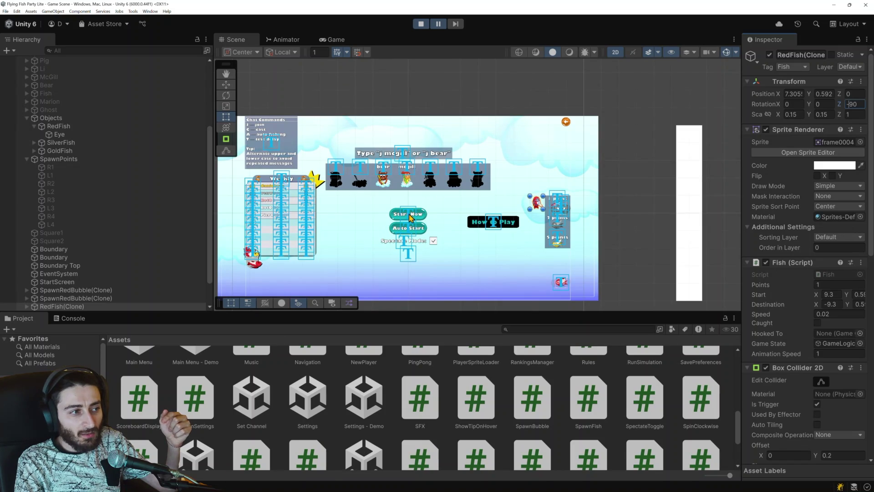
click(437, 26)
key(shift+space)
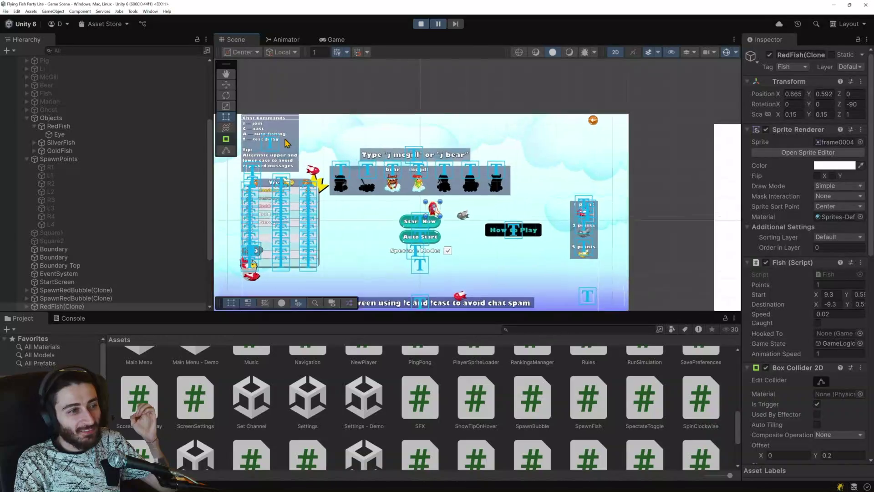
scroll(317, 187, up, 3)
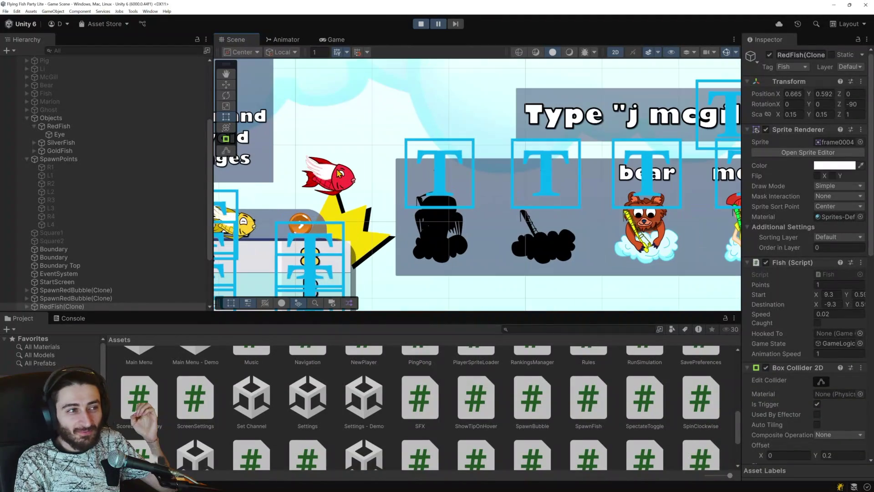
click(326, 179)
click(326, 179)
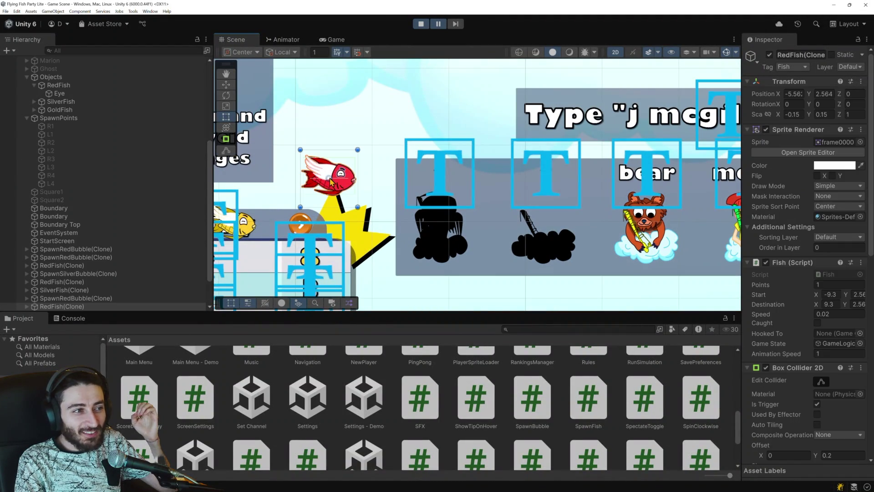
click(324, 169)
click(336, 183)
click(339, 179)
click(340, 180)
click(336, 180)
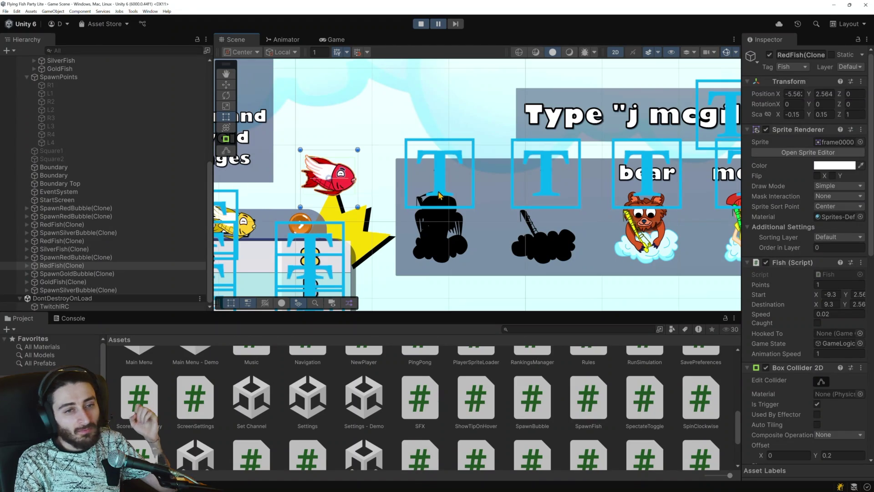
Step: Set the red fish clone's Z rotation to 90 and stop Play mode
click(846, 104)
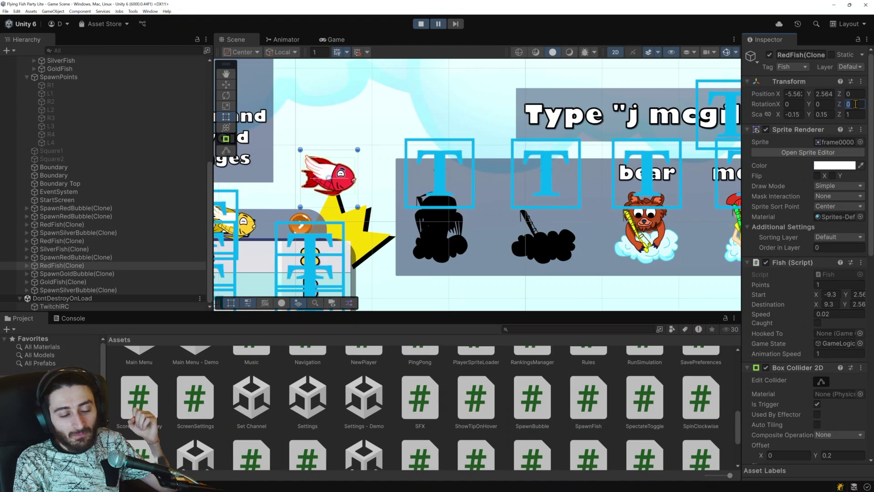
text(90)
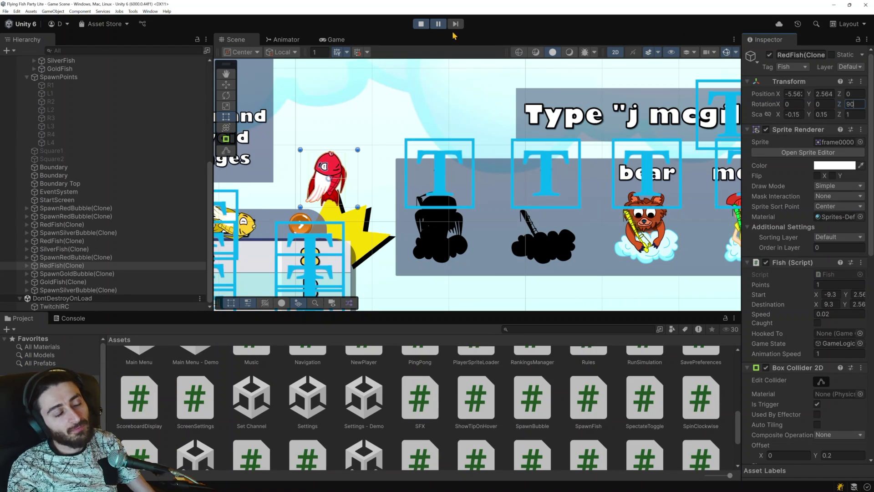
click(421, 24)
key(alt+Tab)
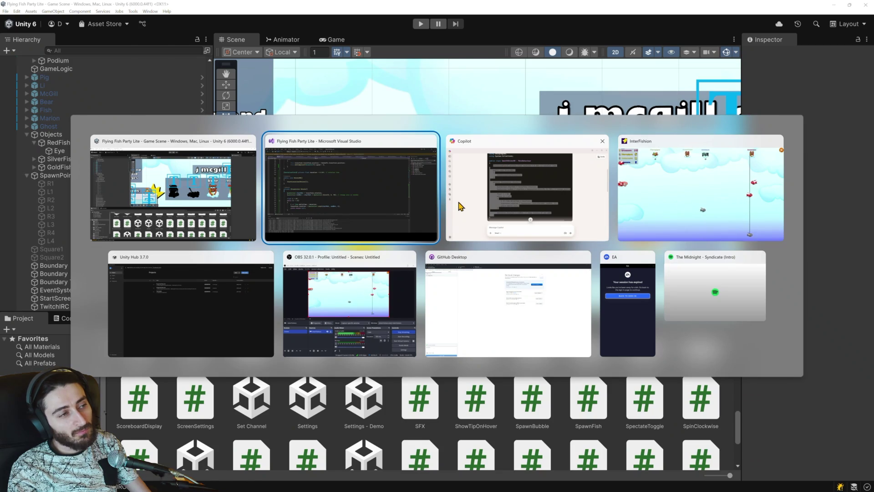
Step: Check the start and HookedTo field declarations at the top of Fish.cs
scroll(403, 255, up, 13)
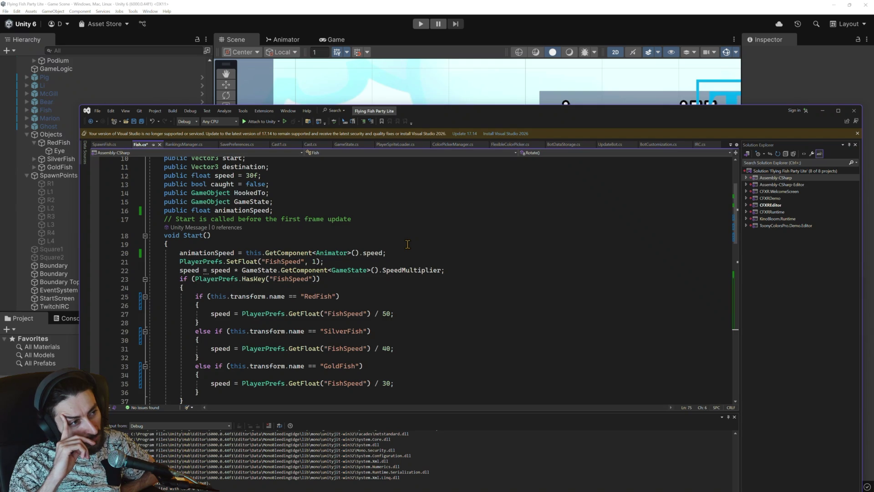
scroll(407, 244, up, 3)
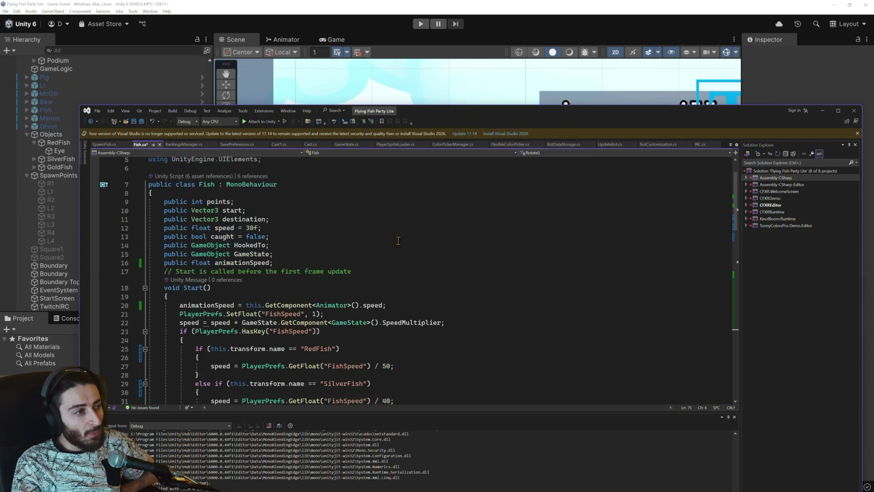
click(234, 236)
double_click(234, 235)
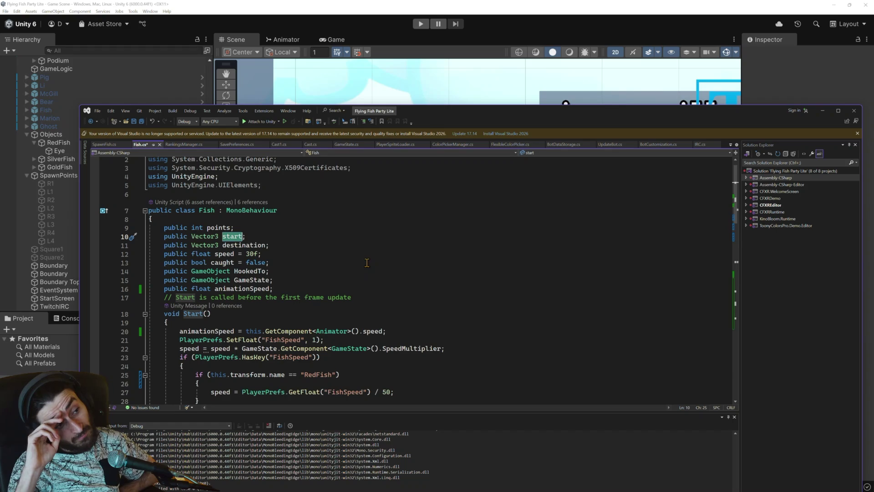
click(254, 269)
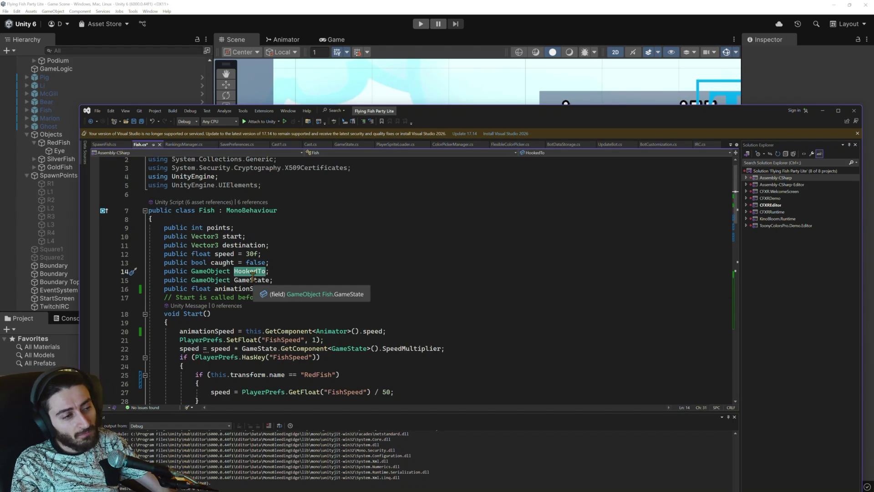
key(alt+Tab)
key(alt+Tab)
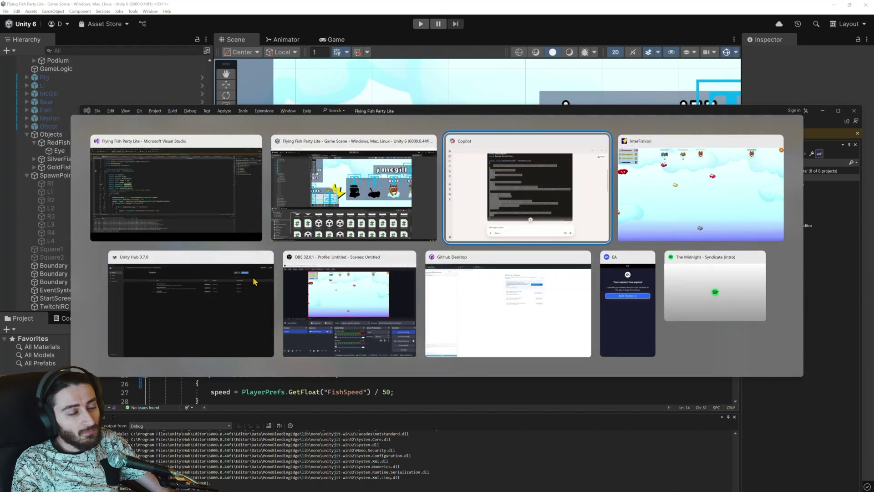
Step: Ask Copilot to modify the code so the object rotates toward a target
click(353, 448)
text(mod)
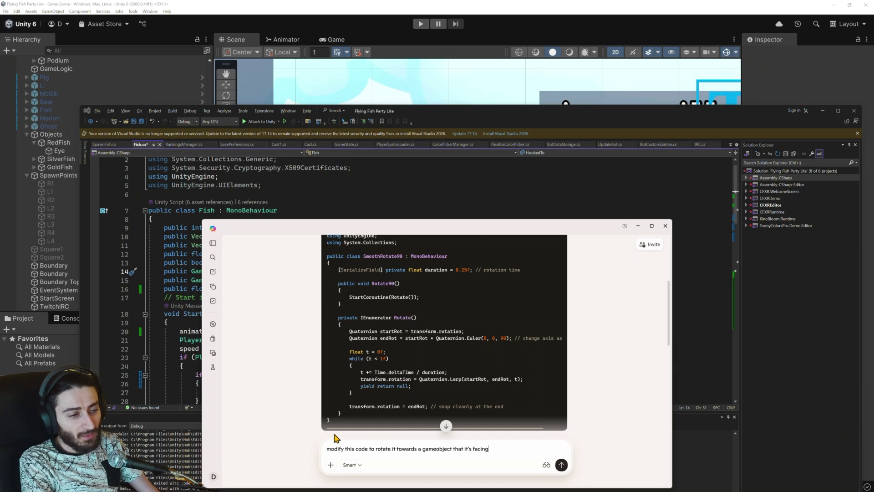
key(Return)
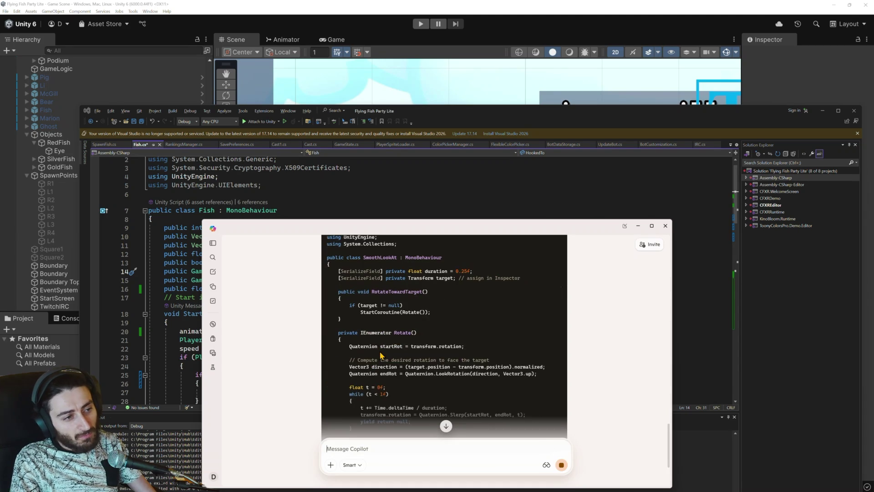
Step: Select the RotateTowardTarget method and Rotate coroutine code in Copilot's answer
triple_click(430, 277)
triple_click(352, 339)
drag(353, 338, 351, 319)
mouse_move(345, 373)
mouse_down()
mouse_move(336, 327)
mouse_move(352, 337)
mouse_move(354, 401)
mouse_move(357, 351)
mouse_move(367, 339)
mouse_up()
click(337, 326)
scroll(367, 339, up, 3)
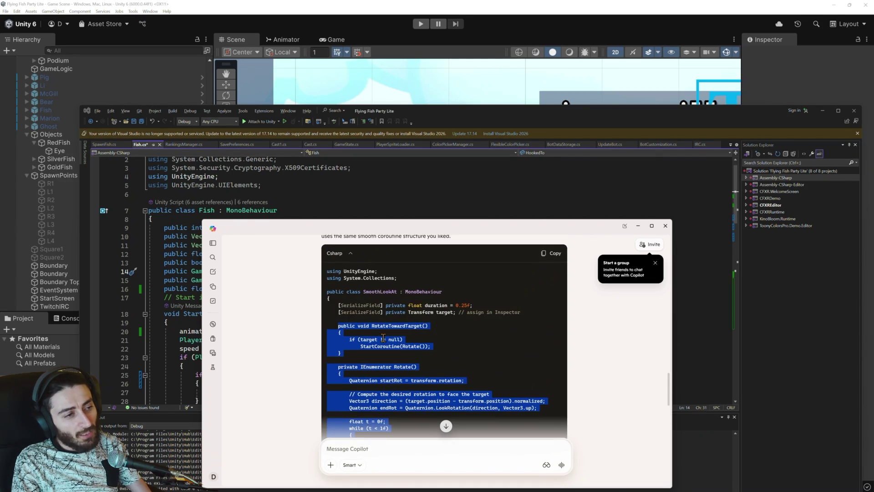
key(alt+Tab)
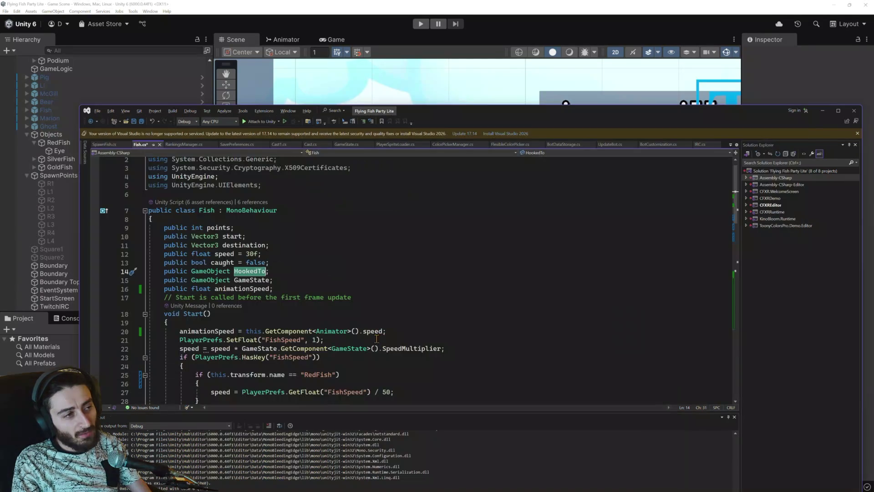
Step: Declare 'public float rotateDuration = 0.25f;' below animationSpeed in Fish.cs, fixing the stray semicolon
click(286, 290)
key(Return)
key(Return)
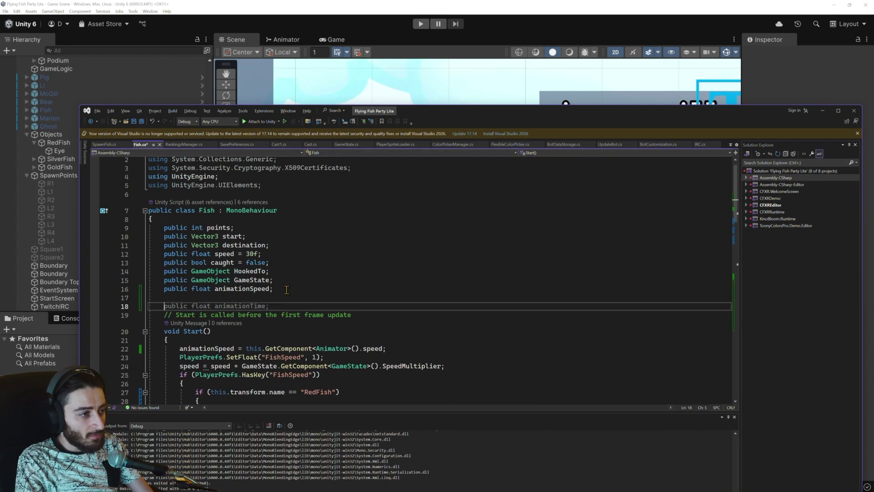
text(publi)
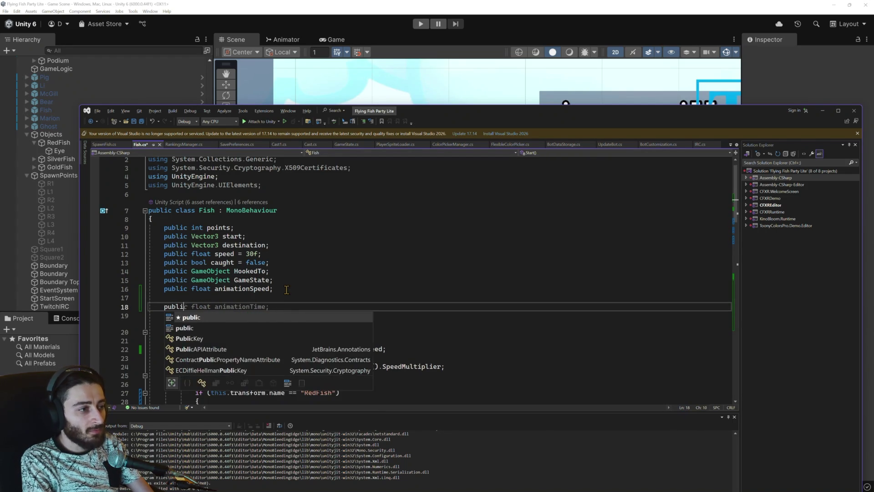
text(c fl)
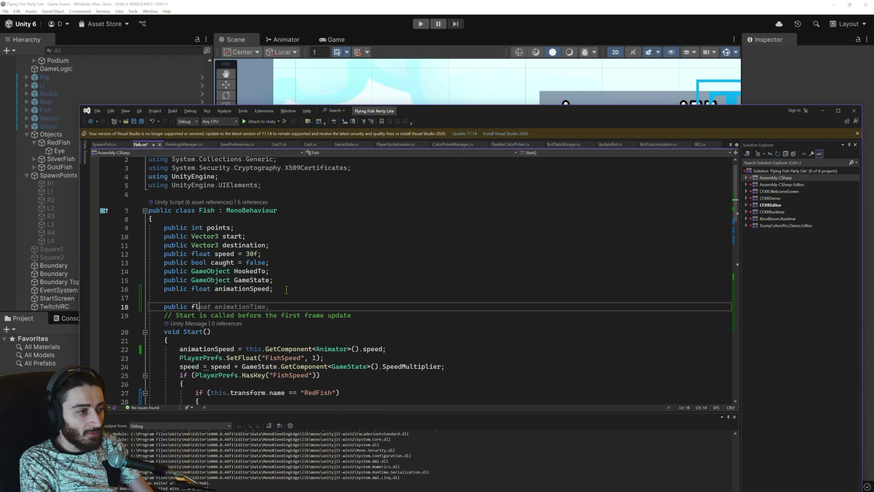
text(oat )
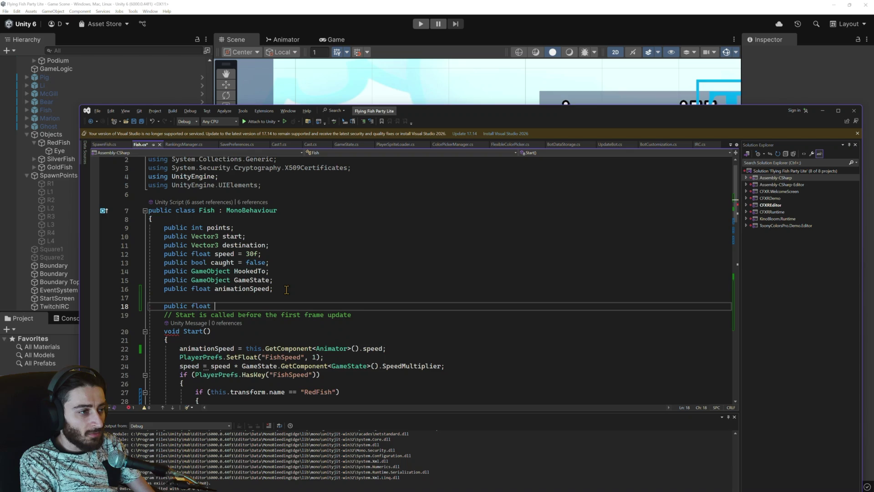
text(rotate)
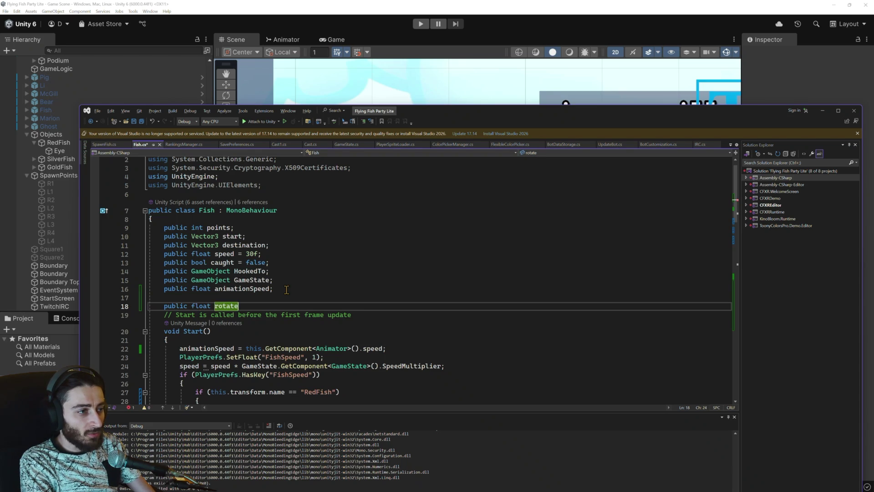
text(Duration; 0.25f;)
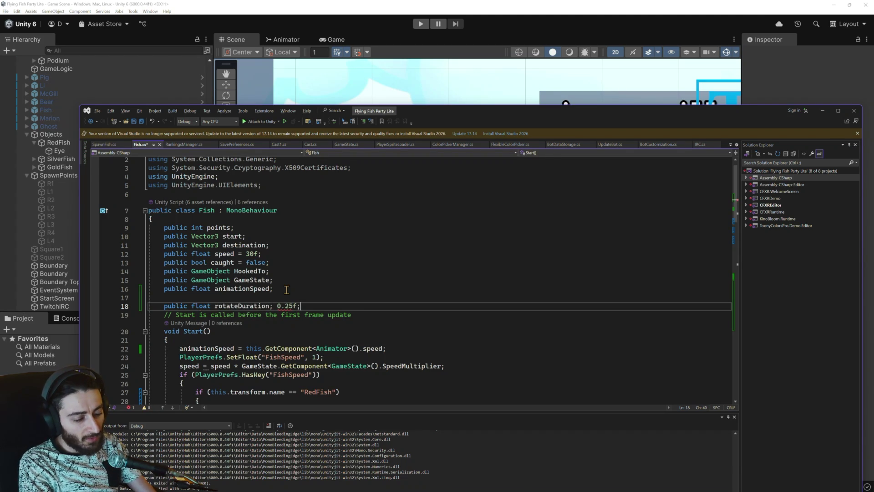
click(273, 307)
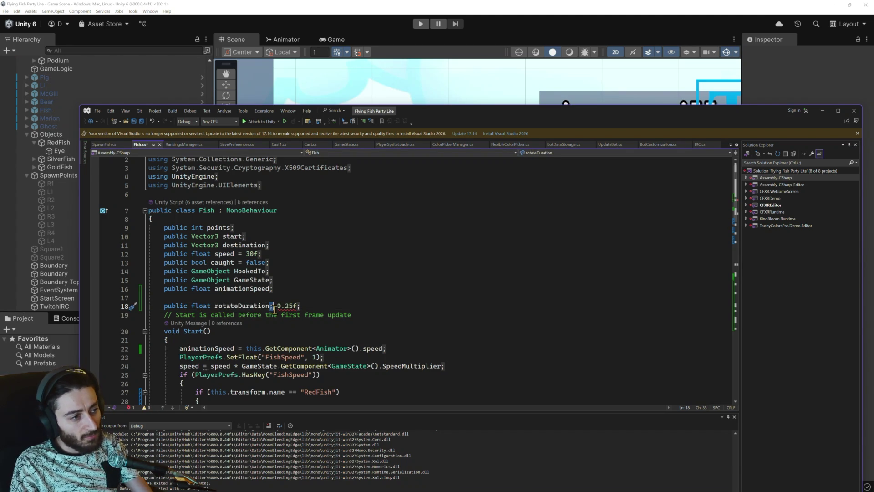
key(BackSpace)
text(=)
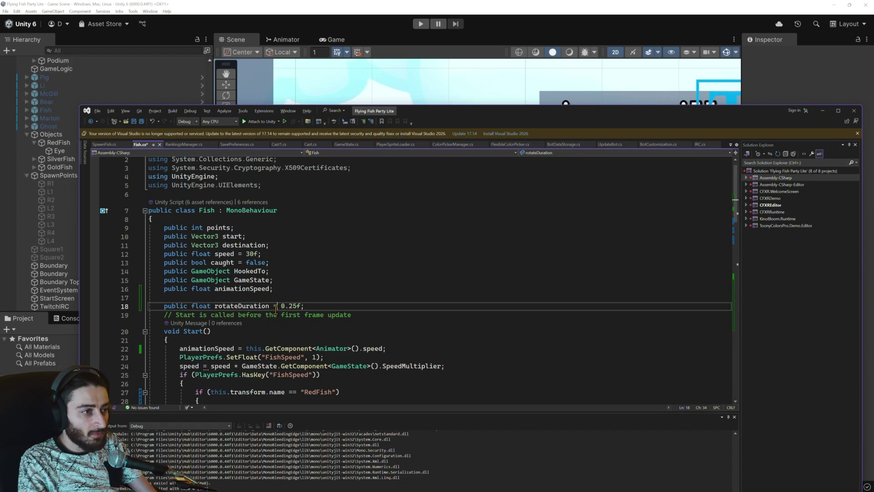
scroll(282, 320, down, 13)
scroll(282, 320, down, 7)
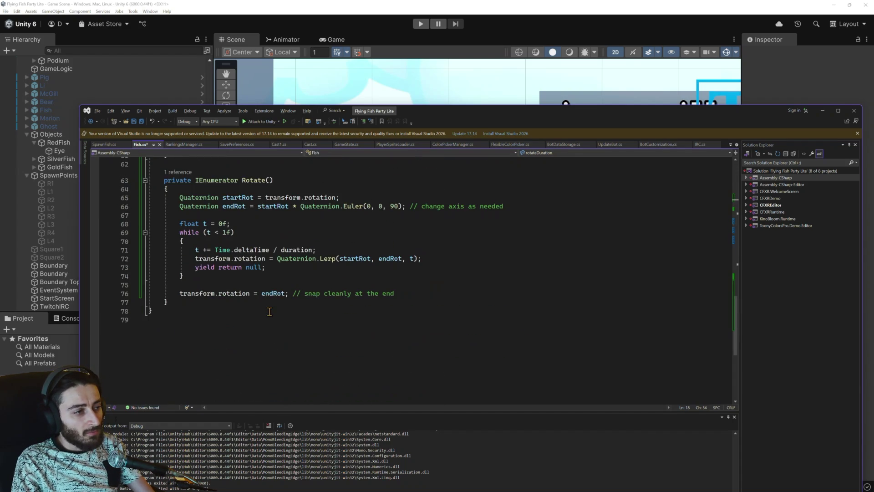
Step: Paste Copilot's RotateTowardTarget and Rotate code over the old Rotate90 code
mouse_move(192, 300)
mouse_down()
mouse_move(164, 250)
mouse_move(164, 285)
mouse_move(166, 237)
mouse_up()
key(ctrl+v)
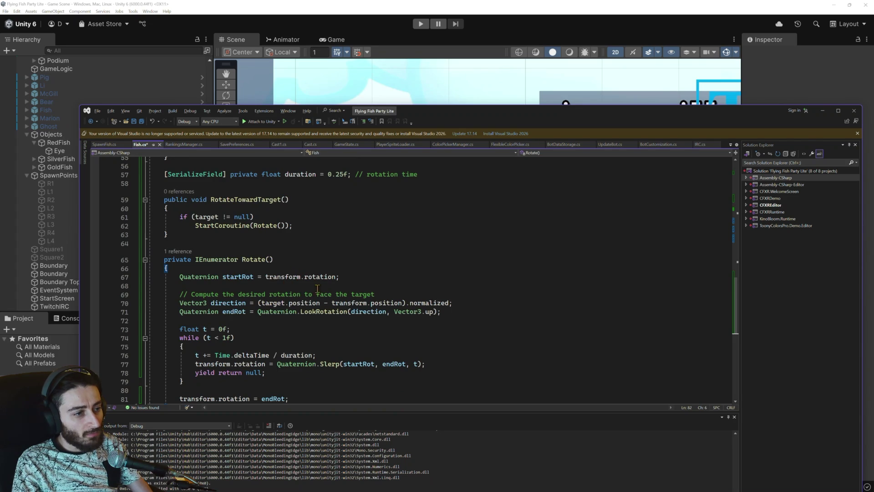
scroll(281, 296, up, 17)
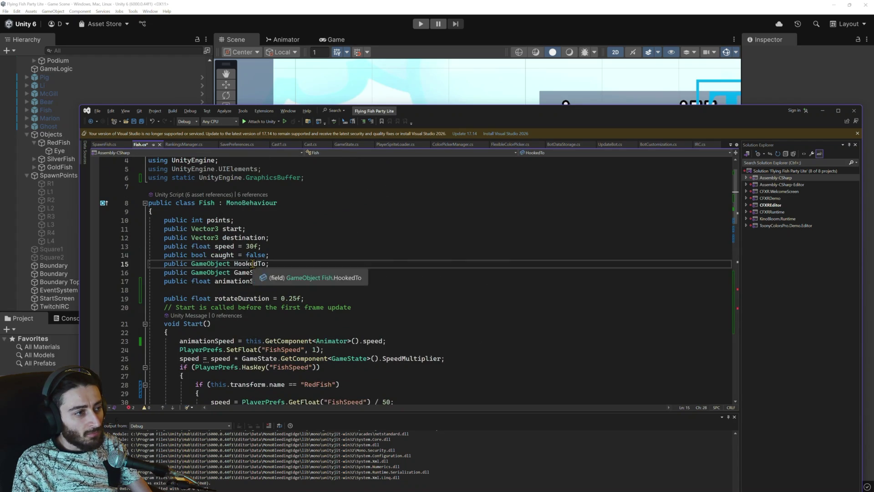
Step: Change both uses of target to HookedTo, using HookedTo.transform in the direction calculation
double_click(250, 263)
key(ctrl+c)
scroll(261, 296, down, 17)
double_click(204, 217)
key(ctrl+v)
double_click(273, 303)
key(ctrl+v)
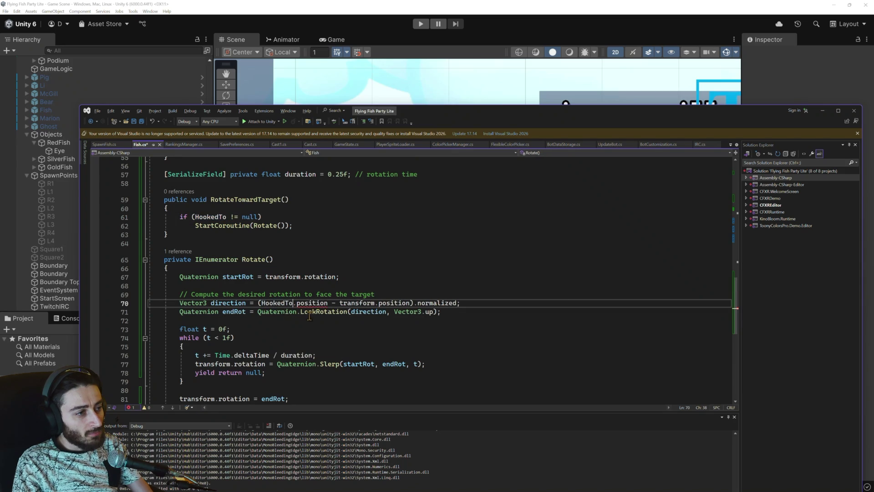
mouse_move(326, 305)
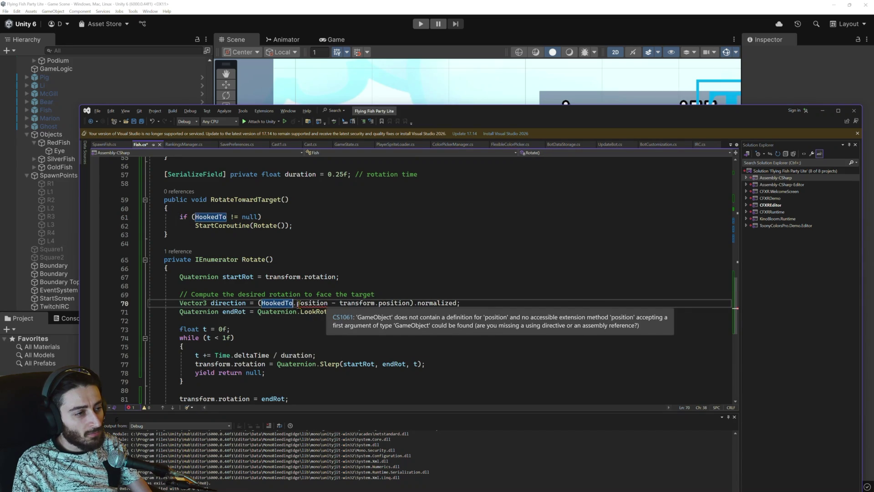
text(.tr)
key(Tab)
scroll(297, 303, down, 4)
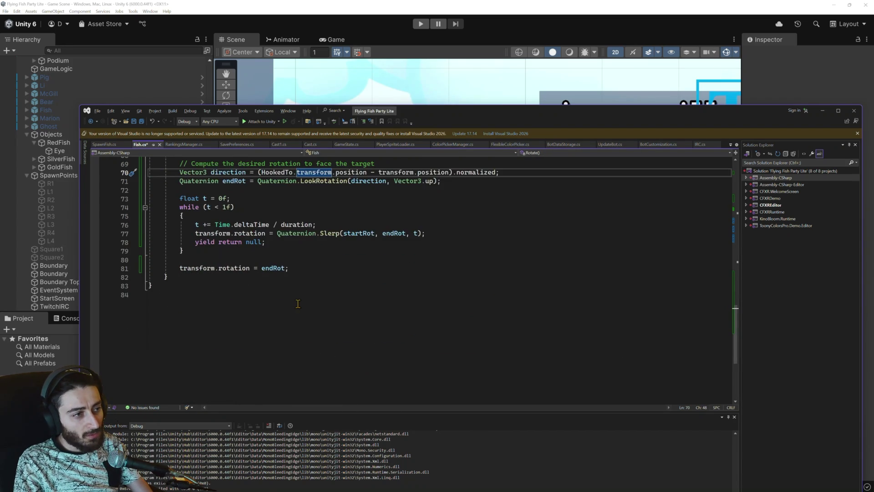
scroll(298, 304, up, 8)
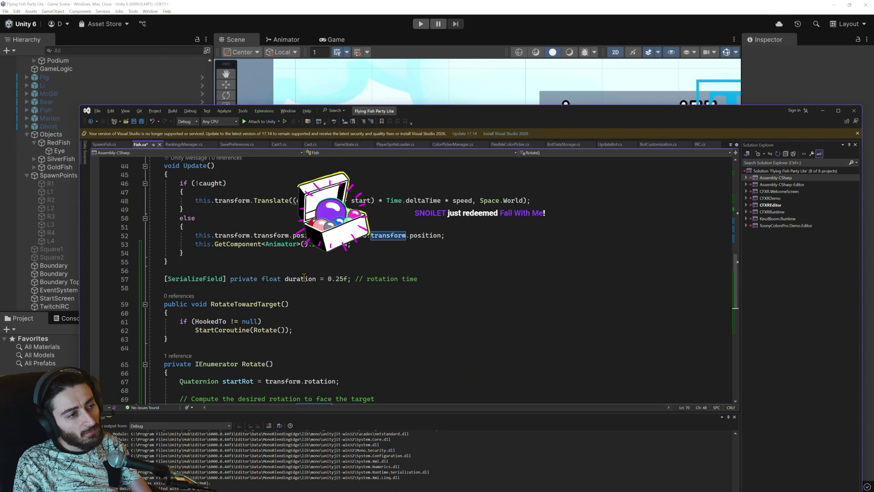
Step: Delete the old duration field line and its leftover empty line
triple_click(303, 278)
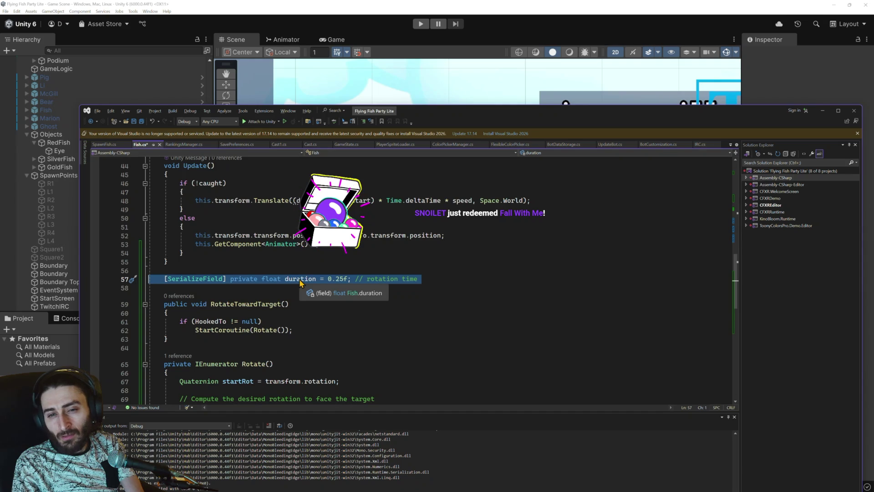
key(Delete)
key(BackSpace)
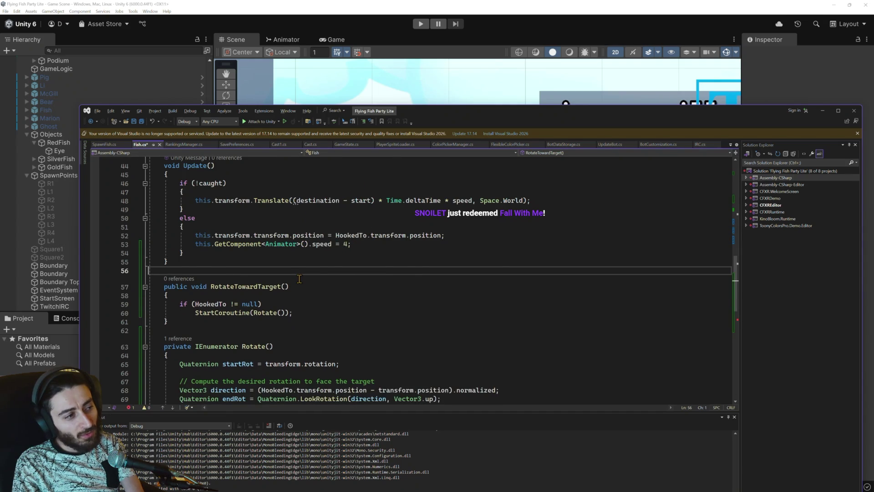
scroll(300, 279, up, 3)
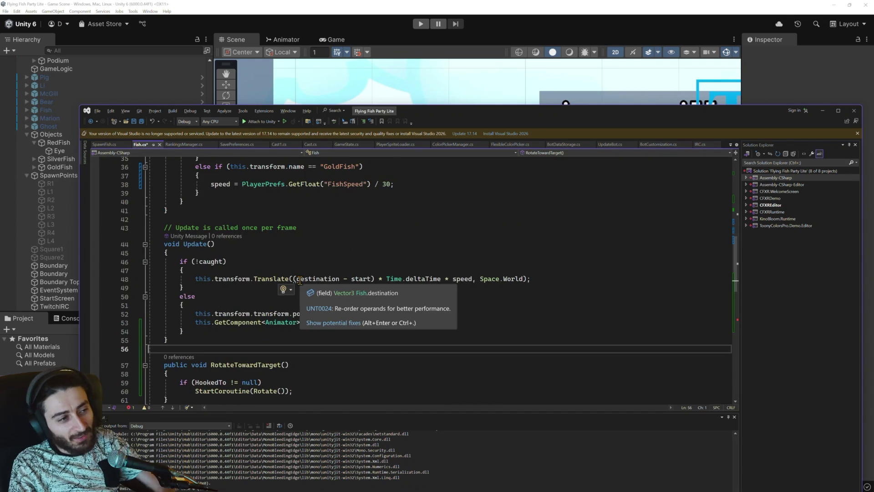
scroll(310, 269, up, 11)
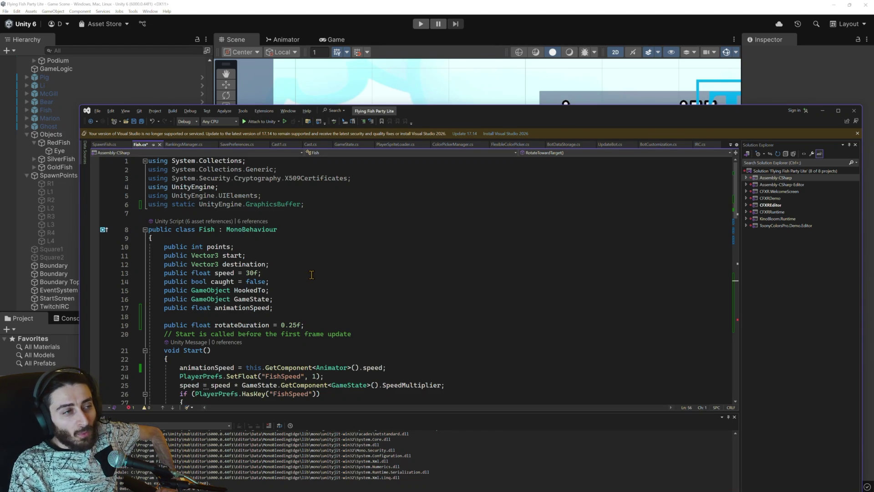
Step: Bring up the window switcher listing Copilot, Unity 6 and the running InterFishion game
key(alt+Tab)
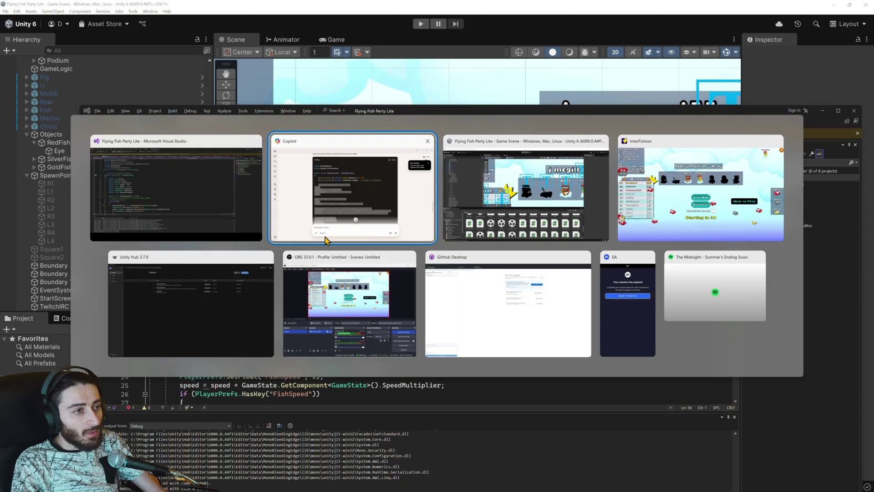
Step: Bring Visual Studio with Fish.cs forward and copy the rotateDuration field name
key(Tab)
key(Tab)
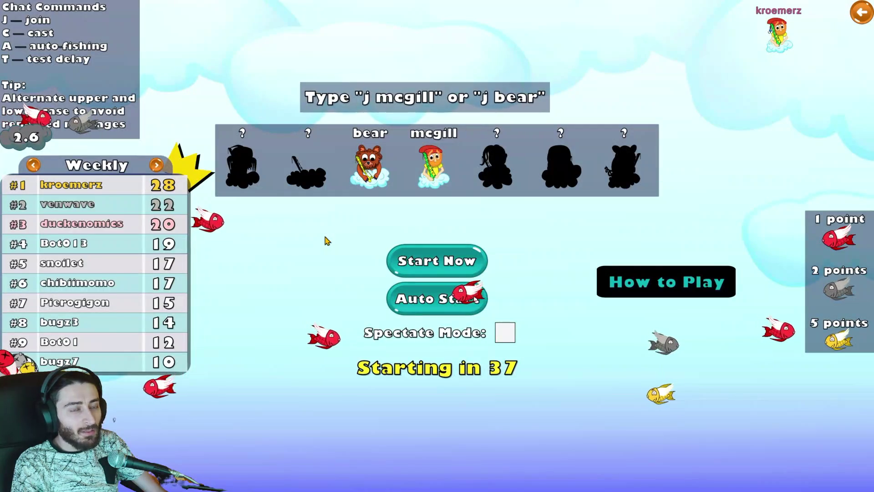
key(alt+Tab)
click(366, 194)
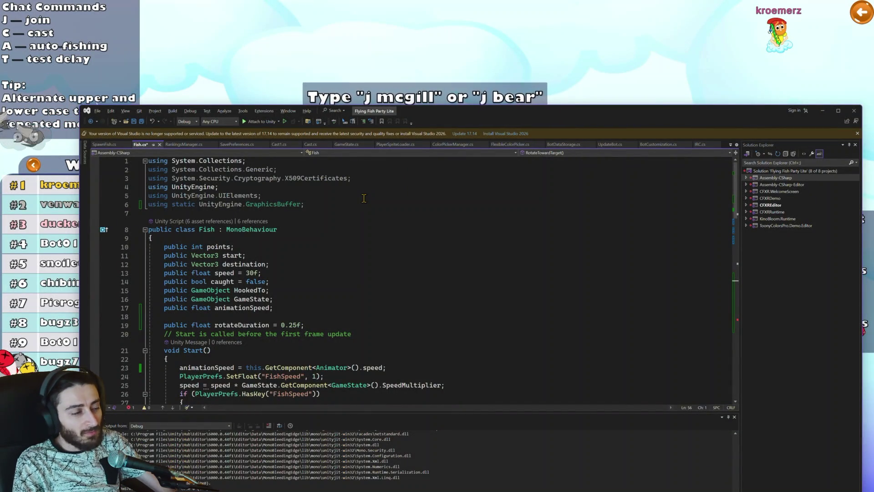
scroll(248, 243, down, 2)
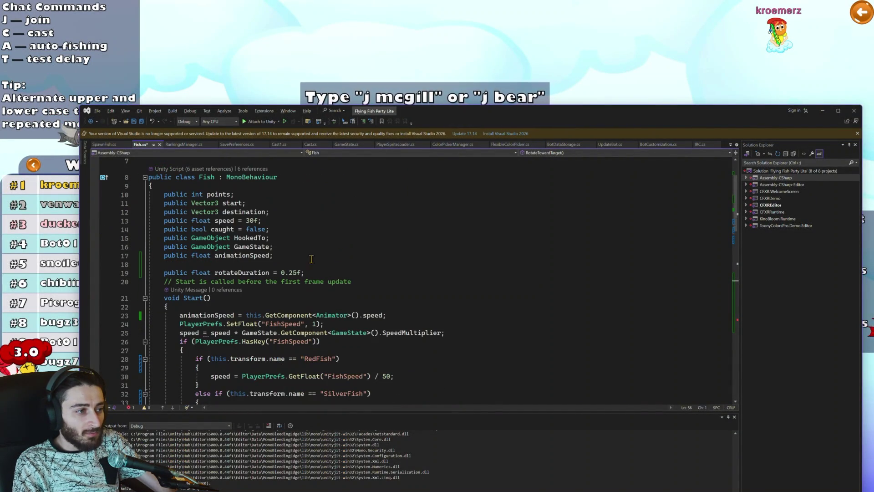
click(243, 256)
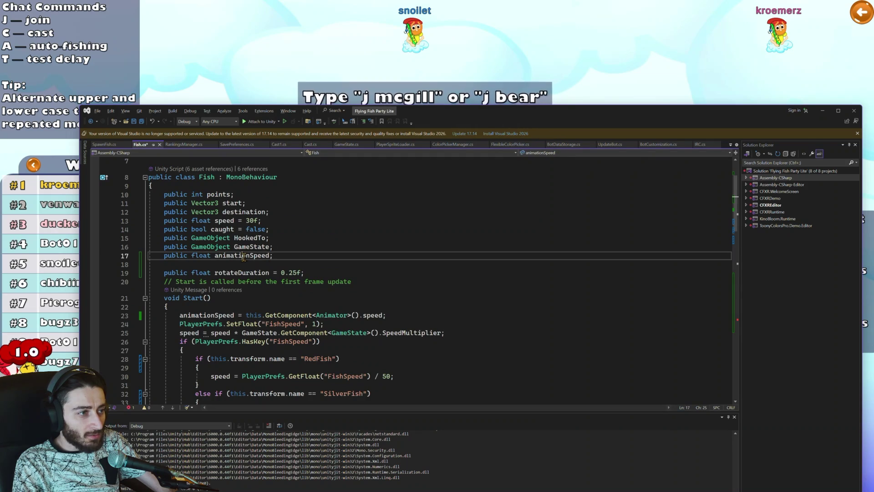
click(269, 273)
Step: Replace duration with rotateDuration in the Rotate coroutine's time step on line 74
scroll(282, 269, down, 5)
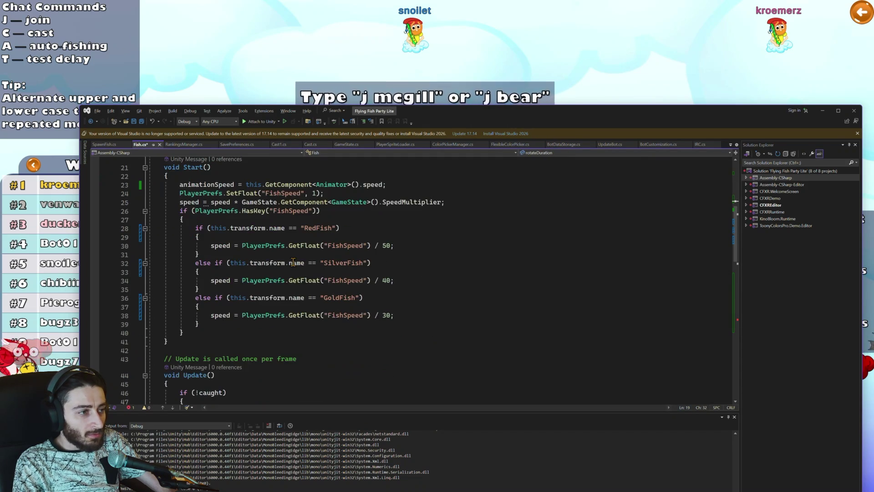
scroll(292, 263, down, 2)
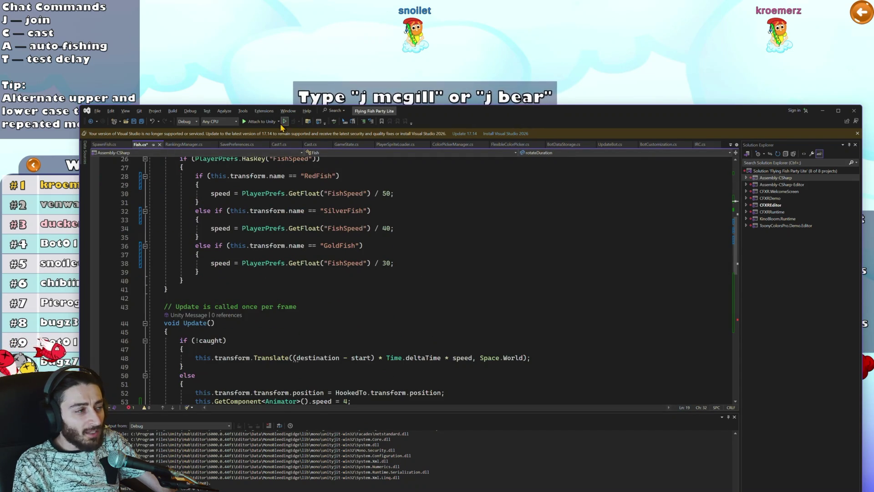
scroll(278, 255, down, 11)
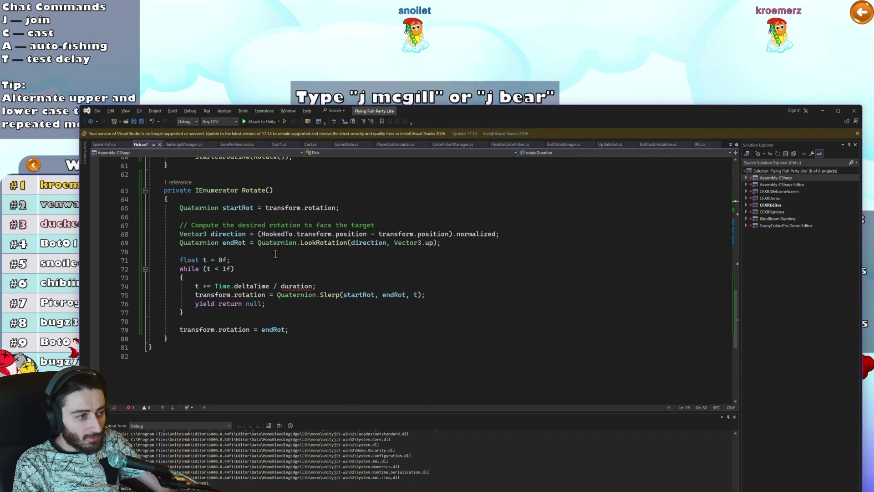
double_click(287, 286)
text(rotateDuration)
double_click(288, 286)
scroll(288, 290, up, 3)
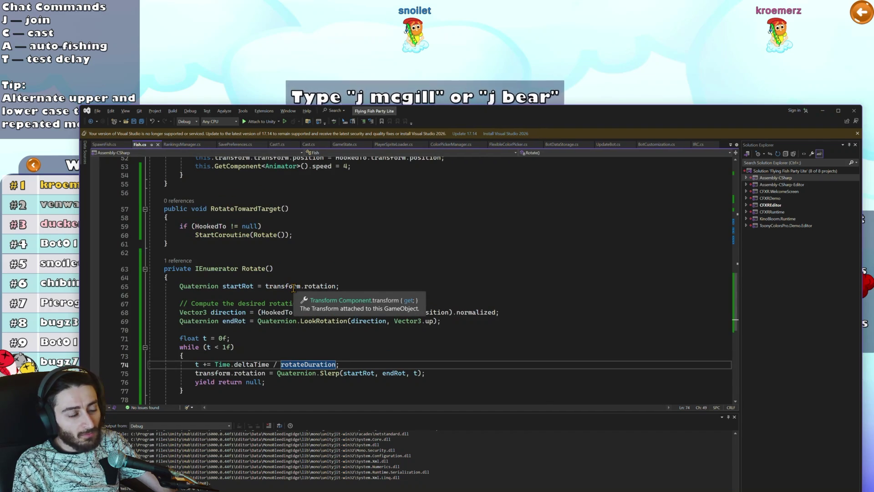
key(alt+Tab)
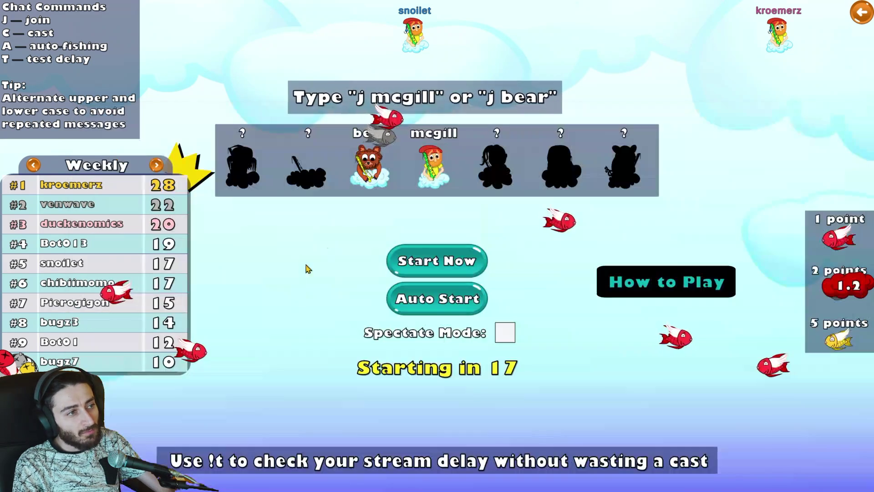
Step: In the running game, start a Timed fishing round, watch it, then stop Play mode
key(alt+Tab)
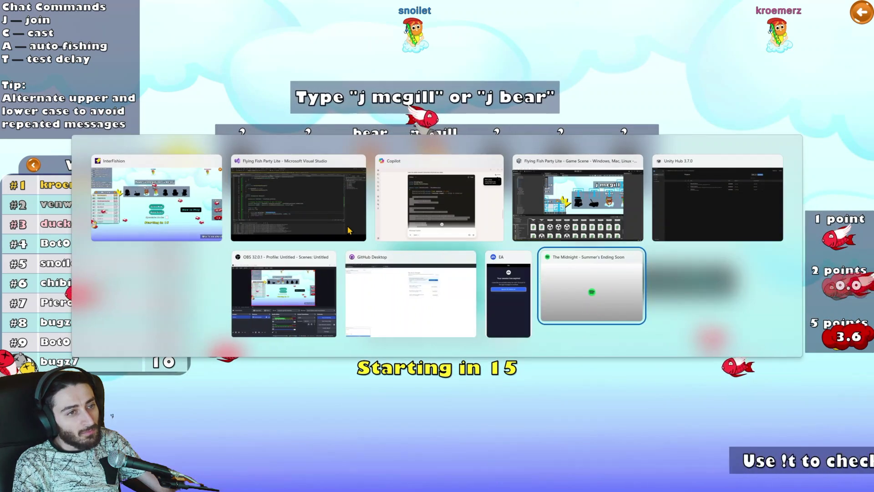
key(Tab)
key(Tab)
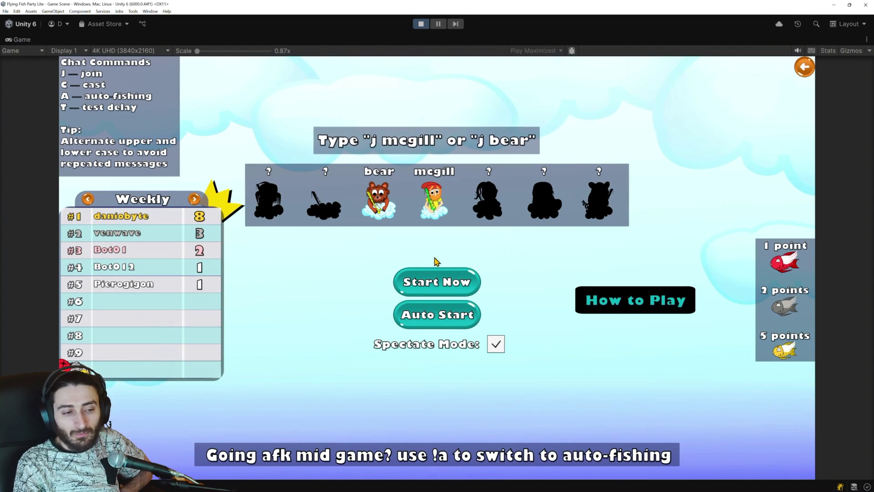
click(438, 282)
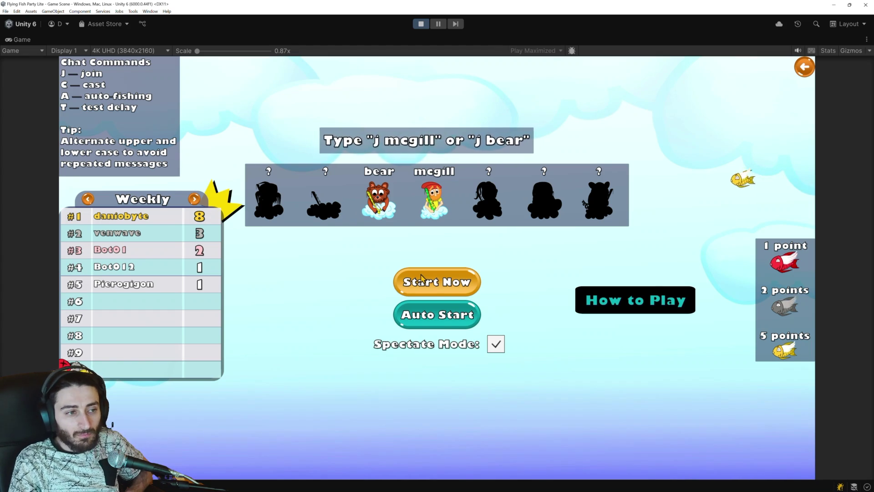
click(804, 68)
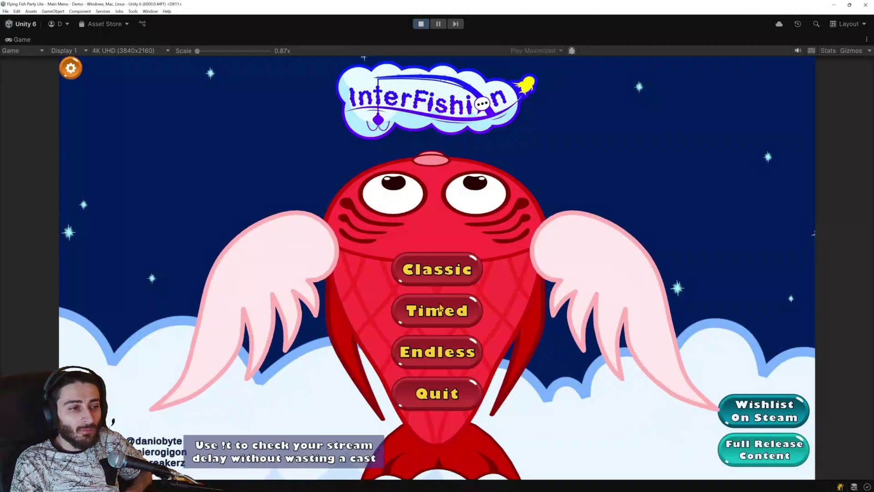
click(440, 309)
click(449, 279)
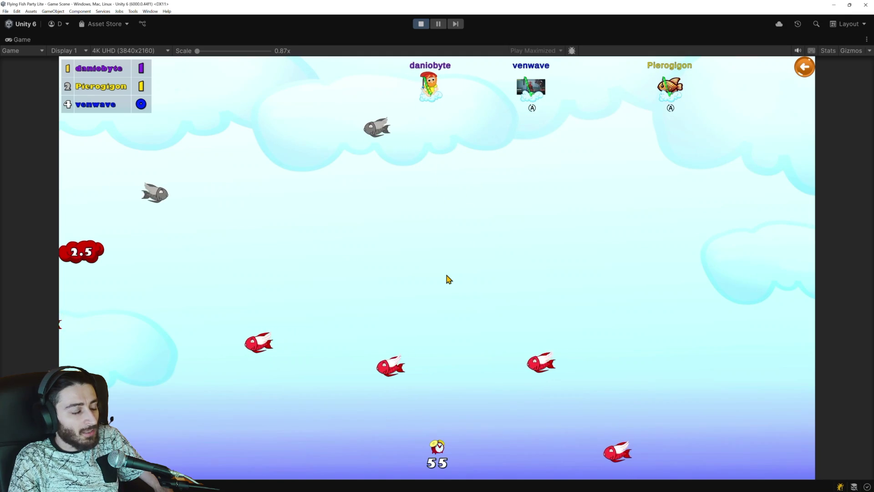
click(420, 23)
Step: Add a RotateTowardTarget() call on a new line after the Animator speed line 53
key(alt+Tab)
key(alt+Tab)
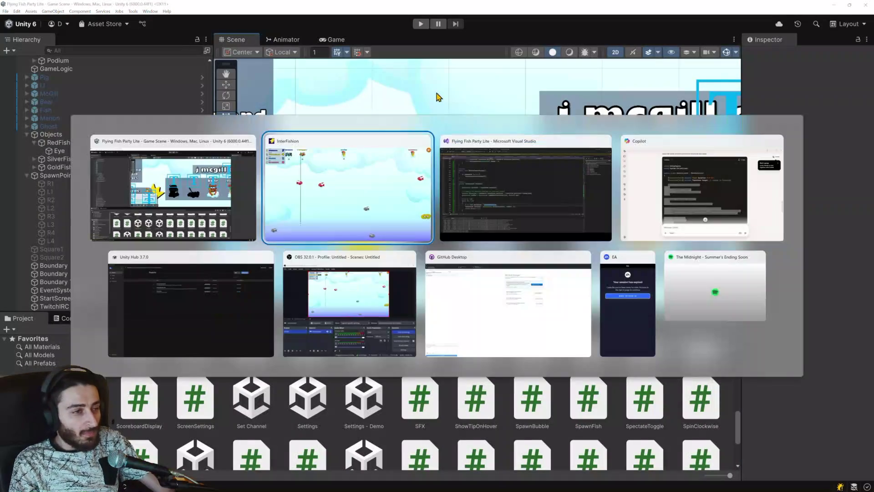
scroll(368, 220, down, 4)
scroll(366, 217, up, 4)
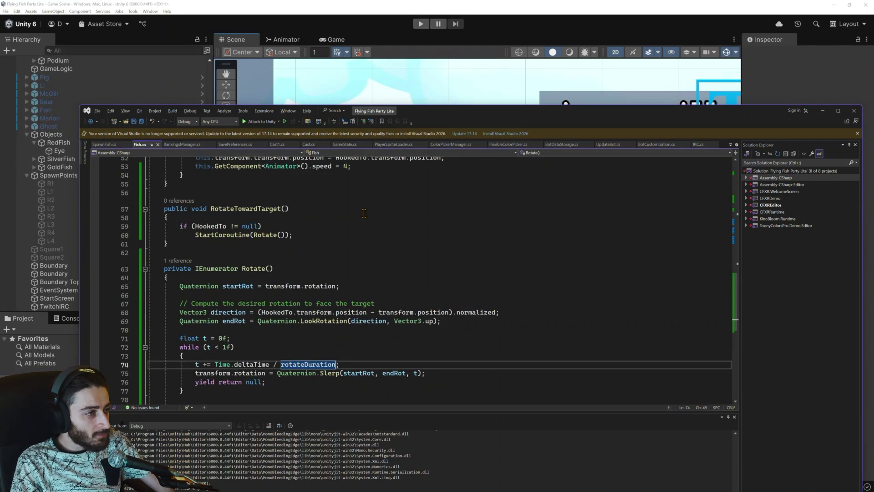
scroll(364, 214, up, 2)
scroll(331, 228, up, 2)
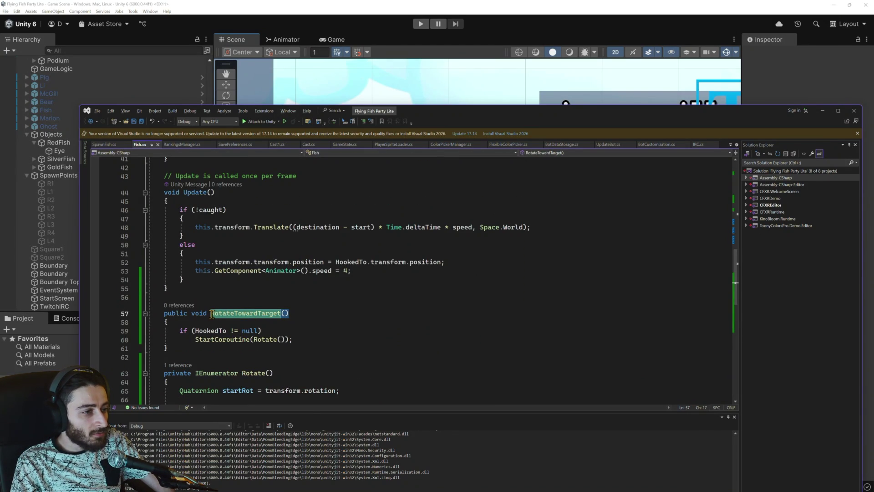
click(363, 272)
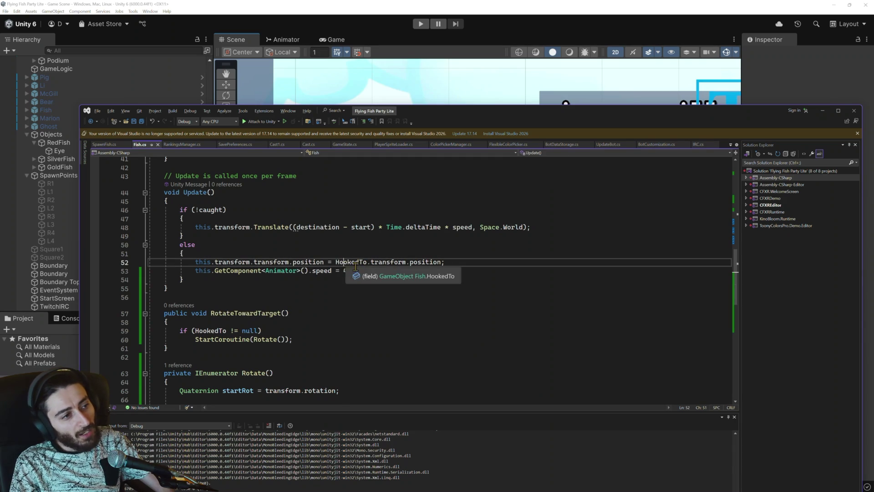
key(Return)
text(RotateTowardTarget();)
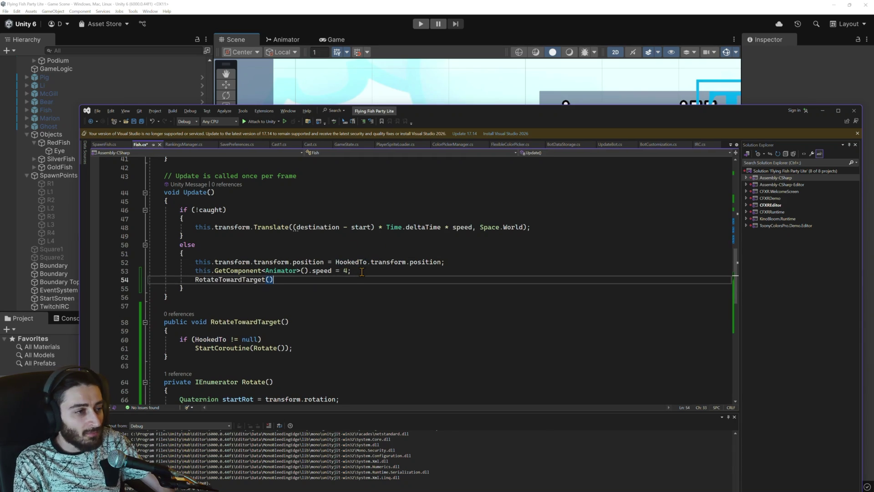
Step: Run a Start Now fishing round with the rotation call, stop it, and return to Visual Studio
click(420, 24)
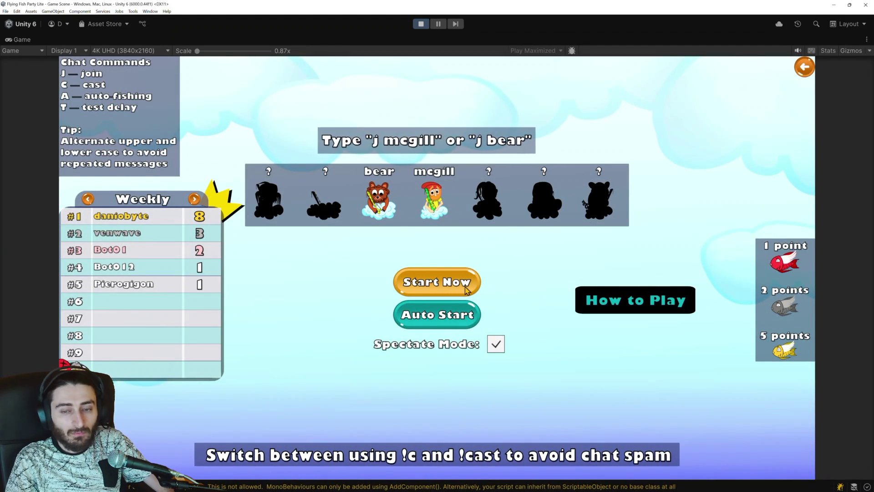
click(462, 289)
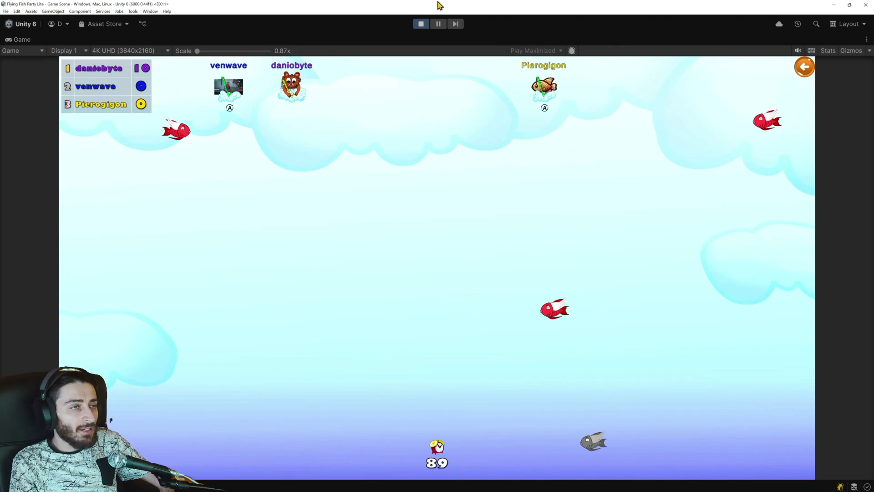
click(422, 24)
key(alt+Tab)
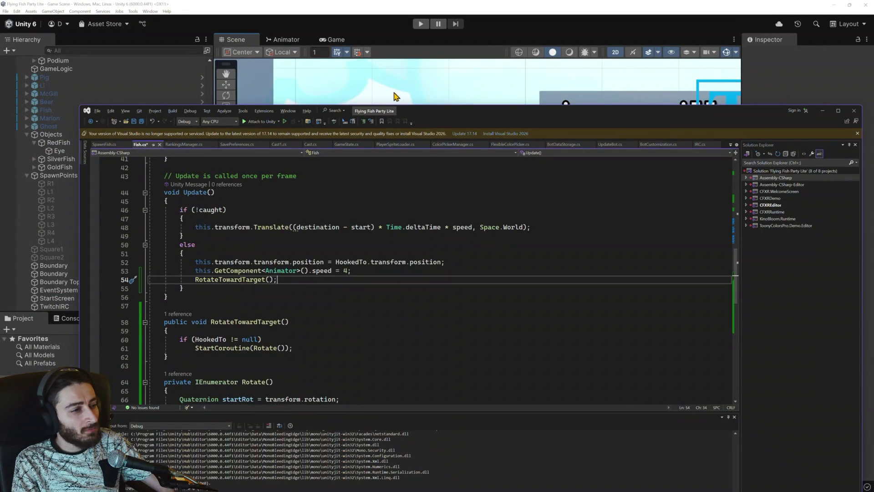
Step: Let Unity recompile the edited Fish script, then return to the editor and restart Play mode
click(413, 101)
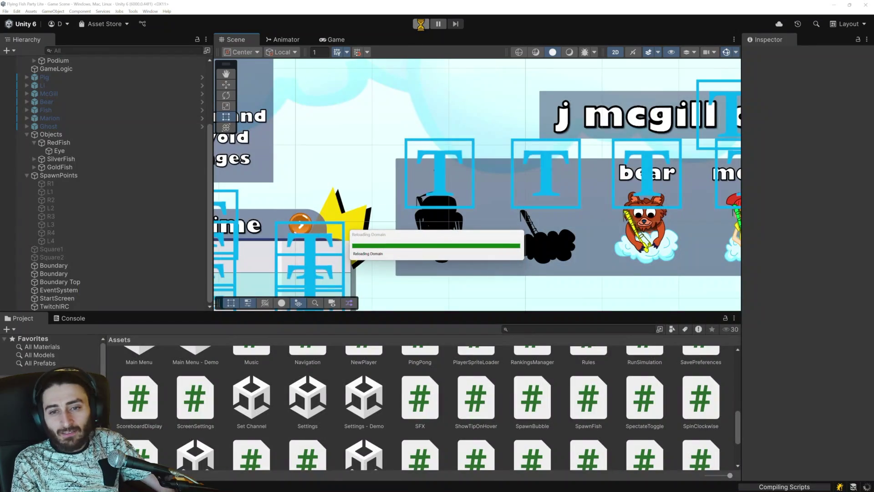
key(alt+Tab)
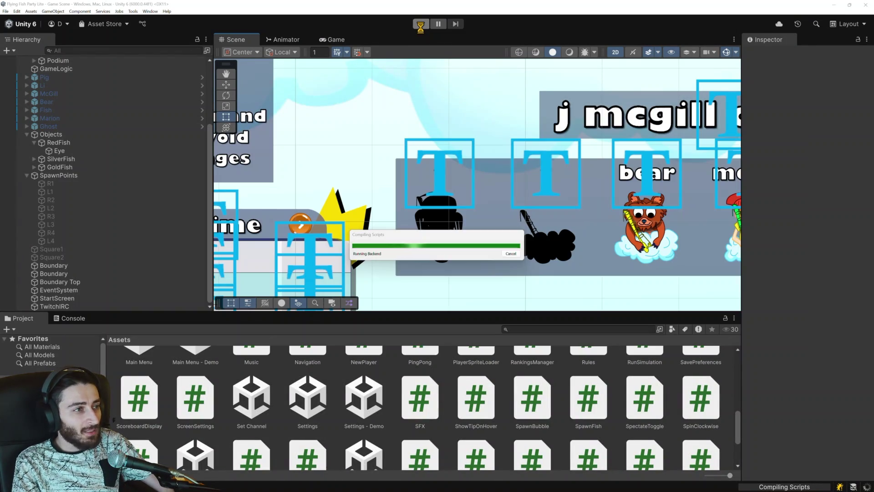
key(alt+Tab)
key(alt+Tab)
key(alt+Tab)
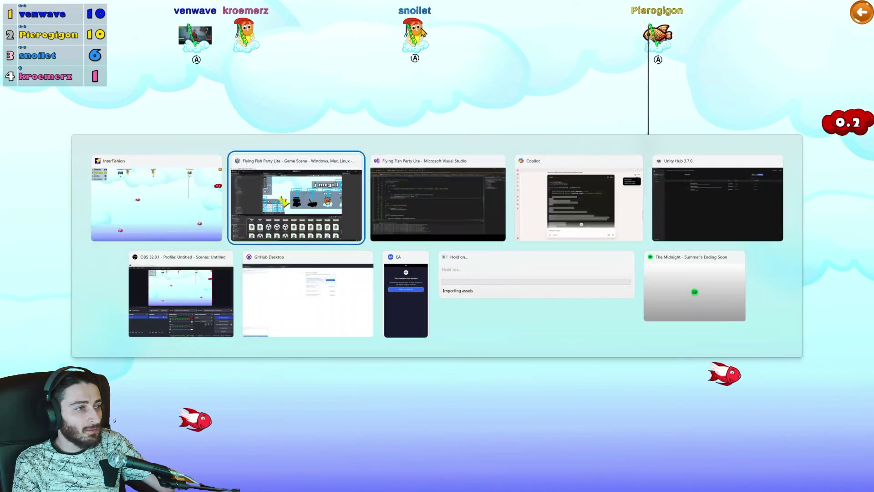
key(alt+Tab)
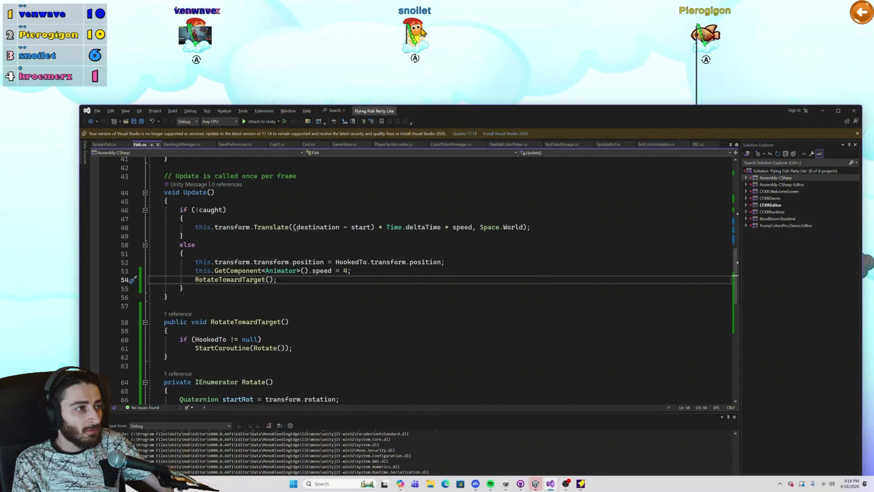
key(alt+Tab)
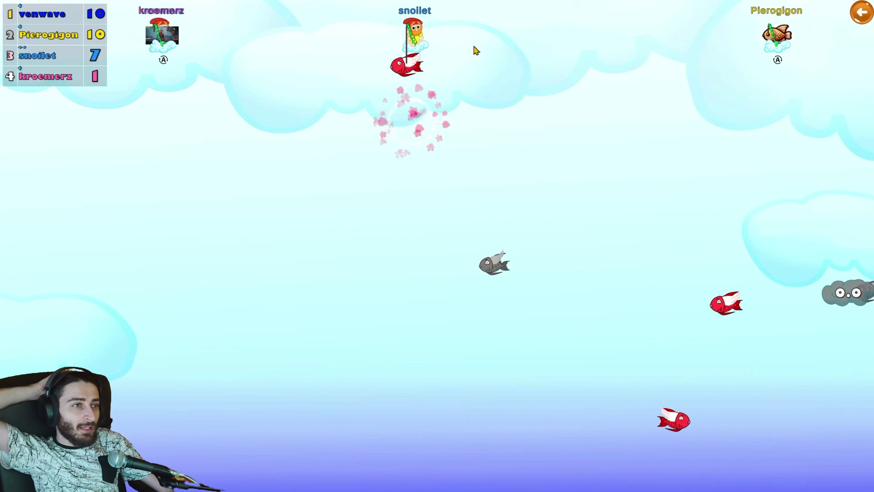
key(alt+Tab)
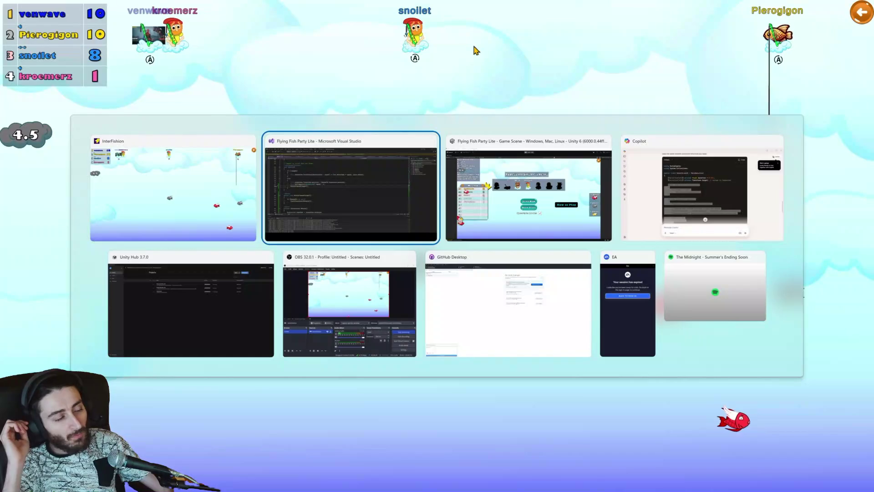
key(alt+Tab)
key(ctrl+p)
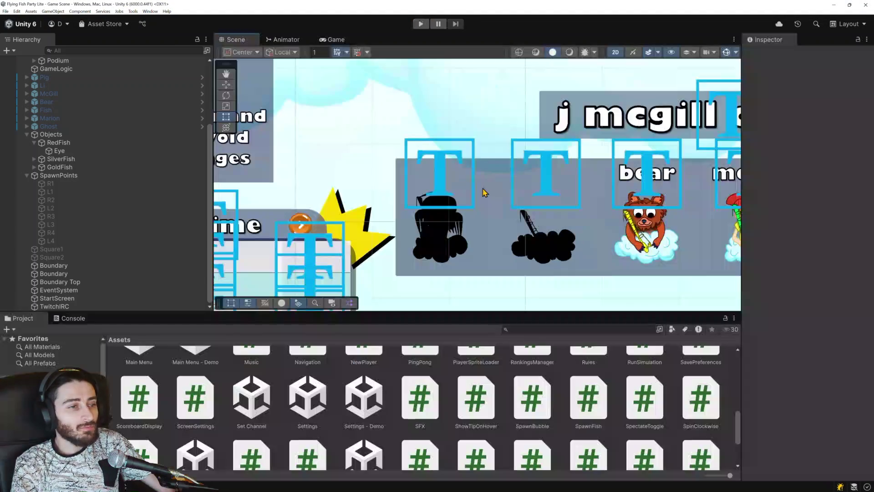
key(ctrl+p)
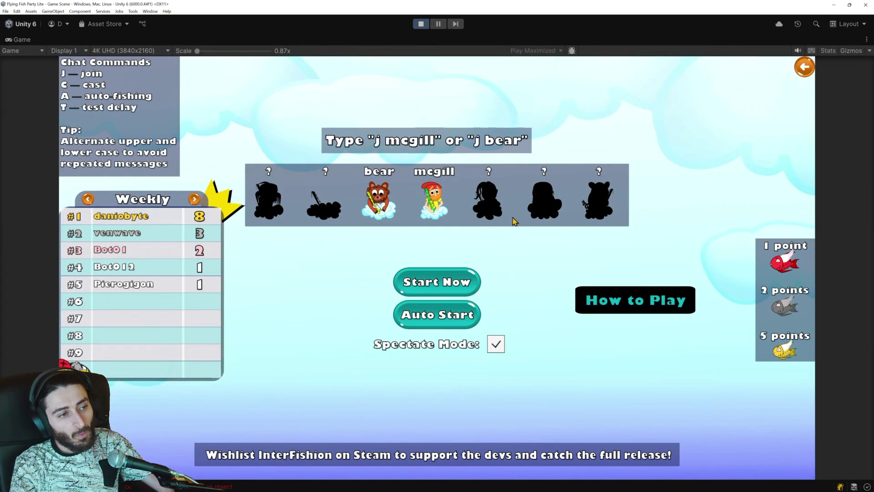
click(805, 67)
click(437, 308)
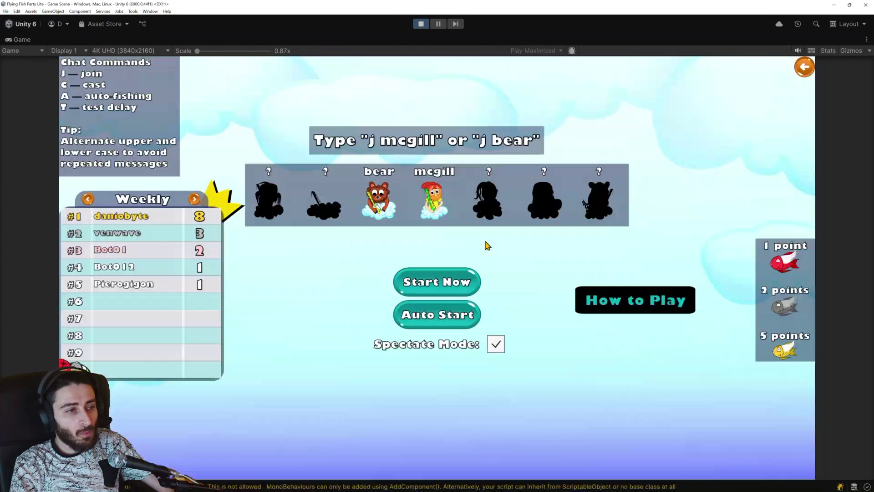
click(450, 275)
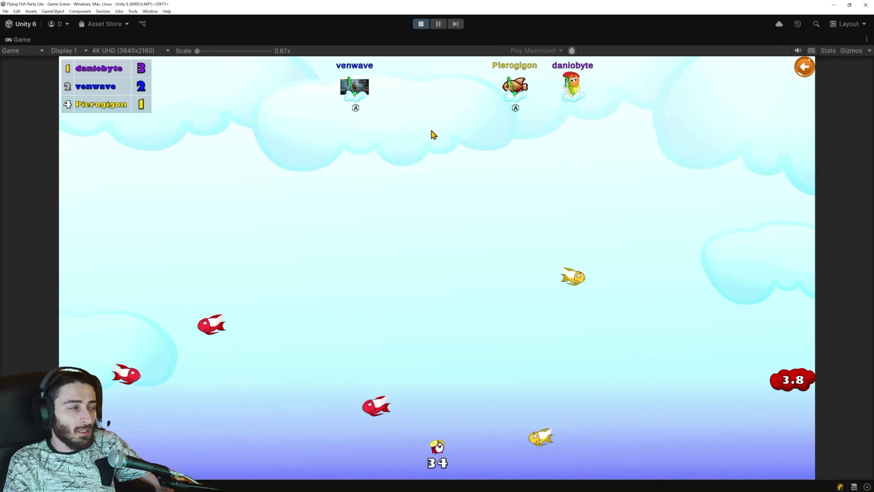
click(420, 25)
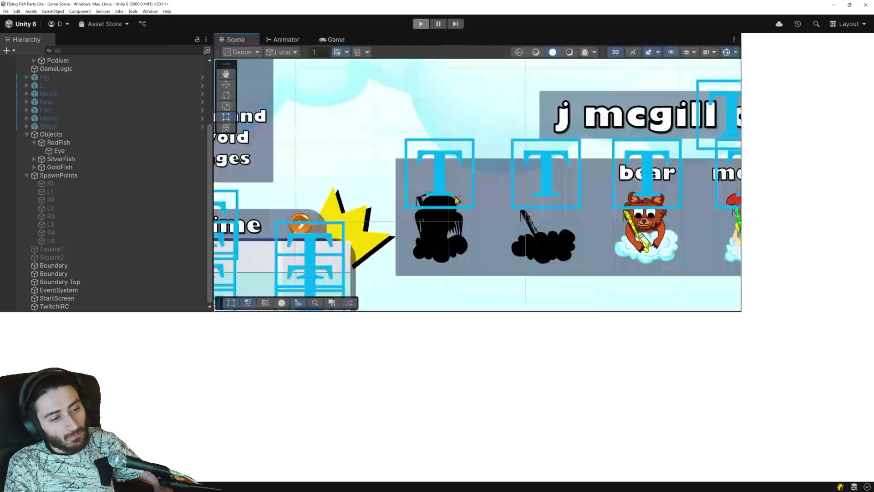
Step: Scroll Fish.cs to review RotateTowardTarget and the Slerp-based Rotate coroutine
key(alt+Tab)
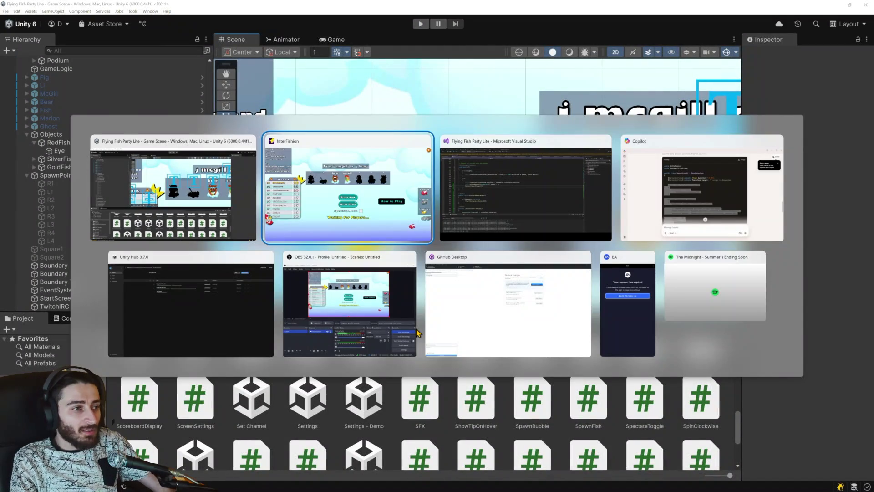
scroll(355, 313, down, 2)
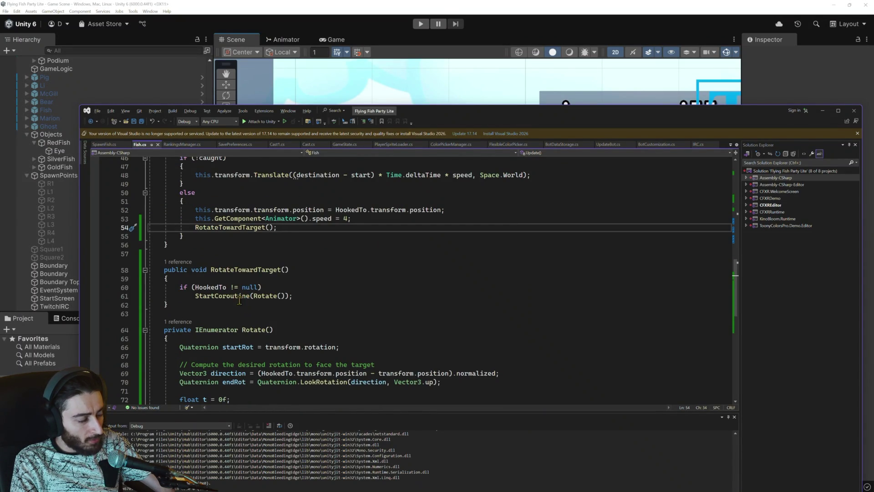
mouse_move(233, 294)
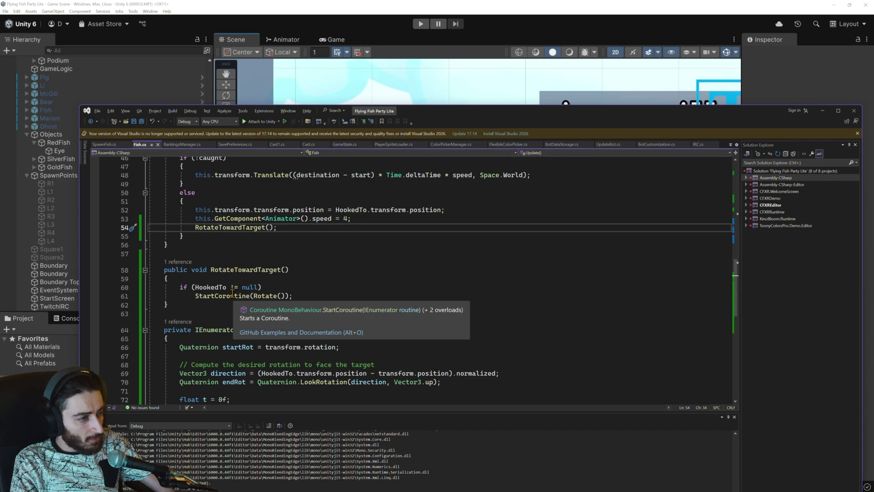
scroll(233, 294, down, 2)
scroll(232, 294, down, 2)
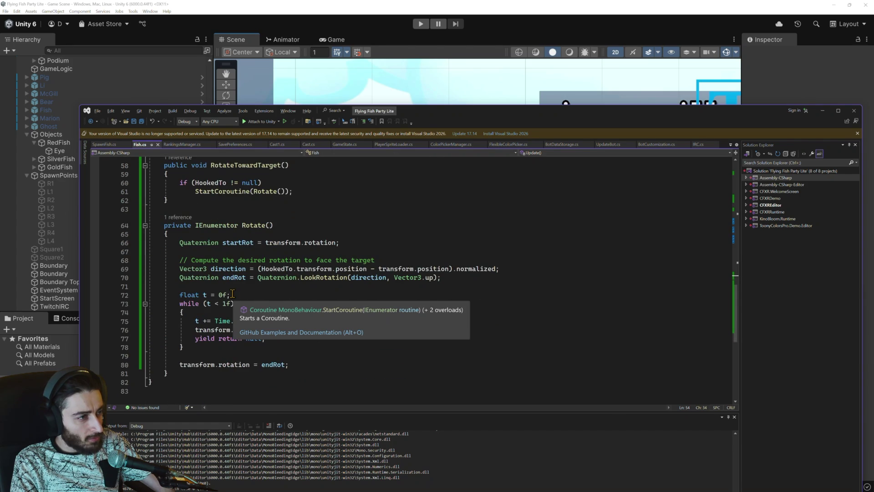
scroll(233, 294, up, 1)
scroll(232, 294, up, 1)
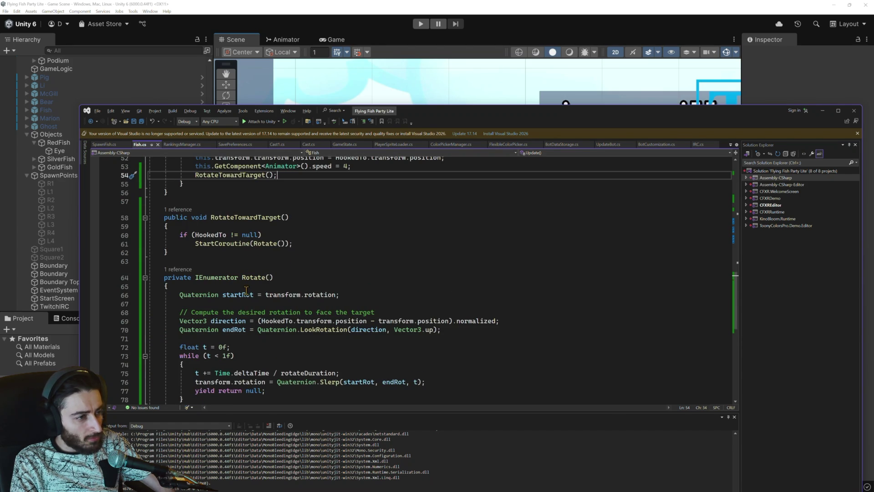
scroll(252, 290, down, 1)
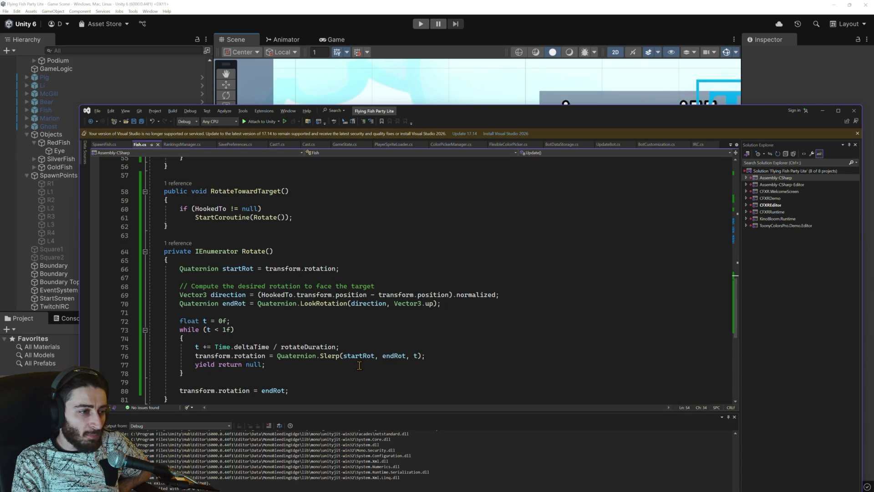
scroll(360, 363, down, 1)
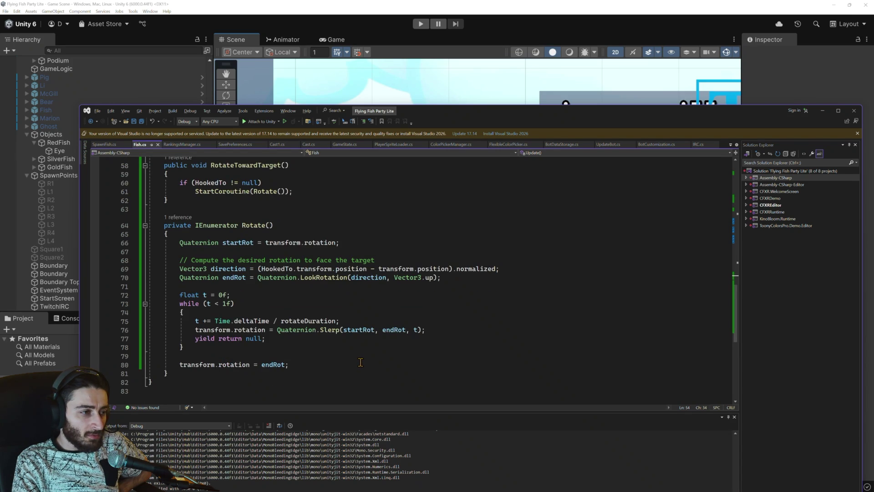
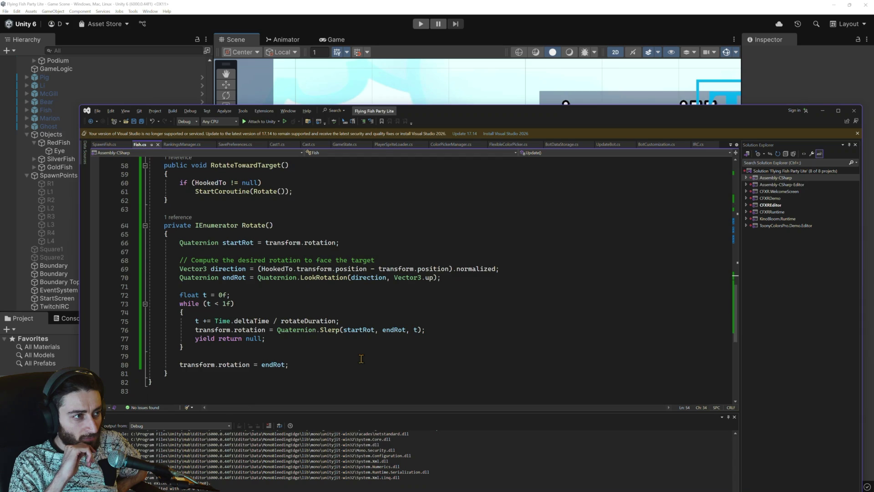
Step: Highlight every transform use and delete the duplicated .transform on line 52
scroll(362, 358, up, 7)
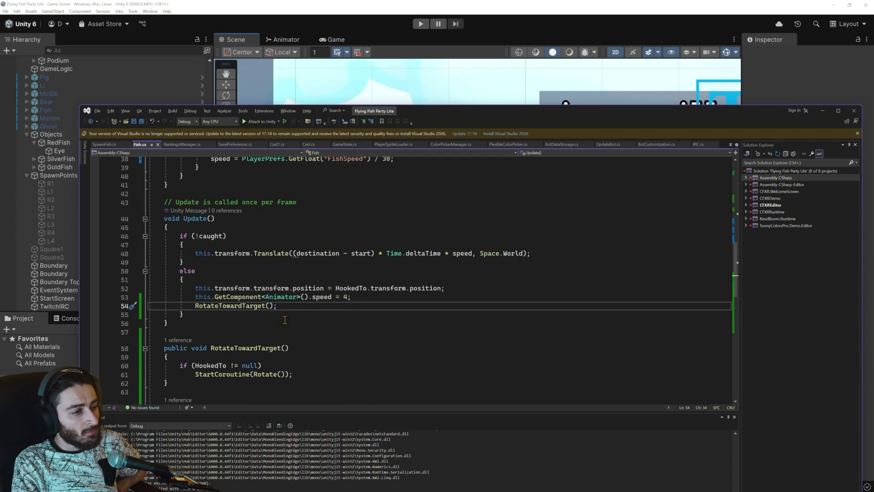
scroll(292, 312, down, 2)
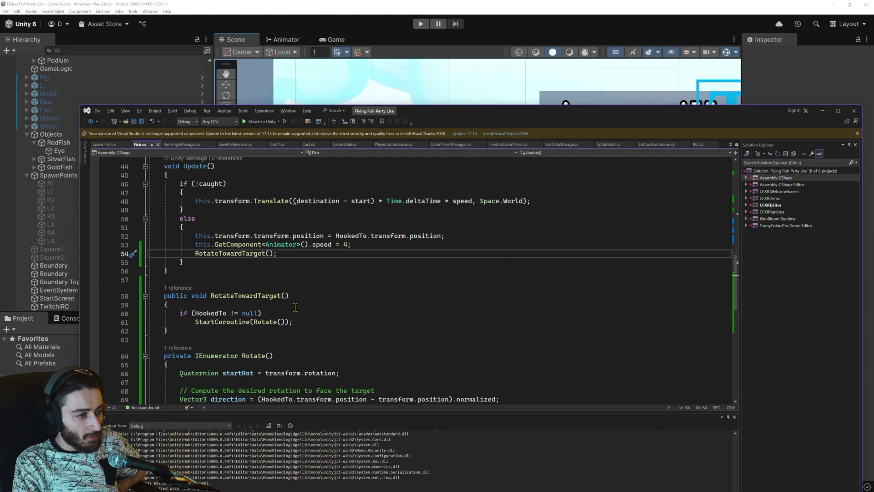
scroll(295, 308, down, 2)
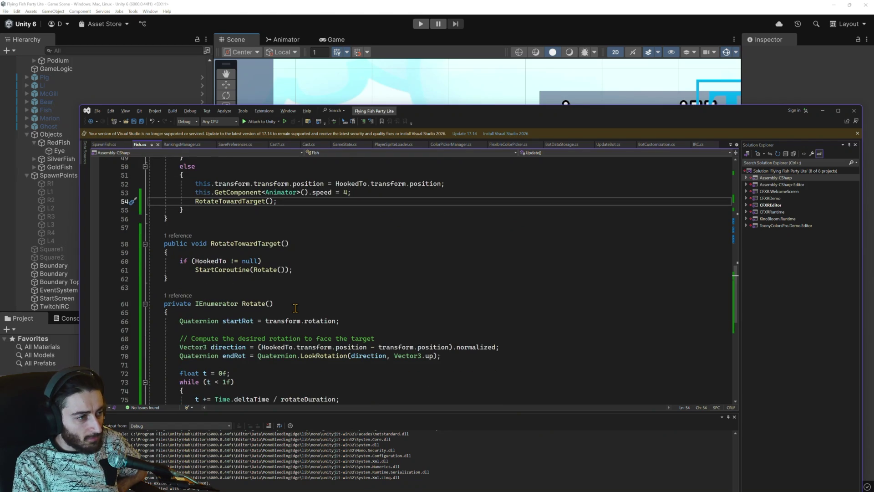
scroll(295, 308, down, 1)
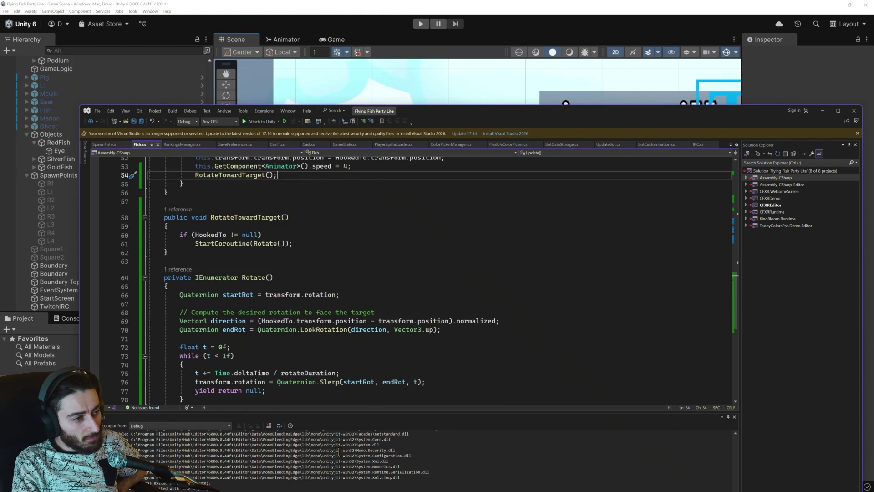
scroll(324, 357, down, 1)
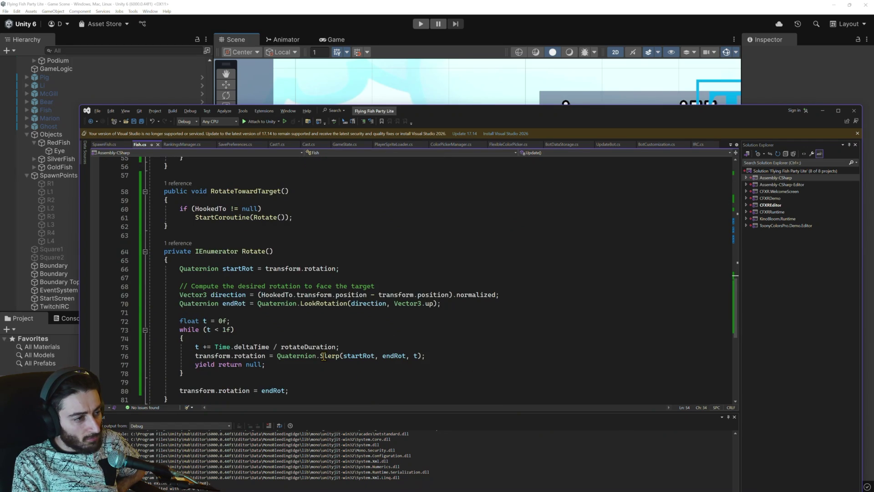
scroll(324, 357, down, 1)
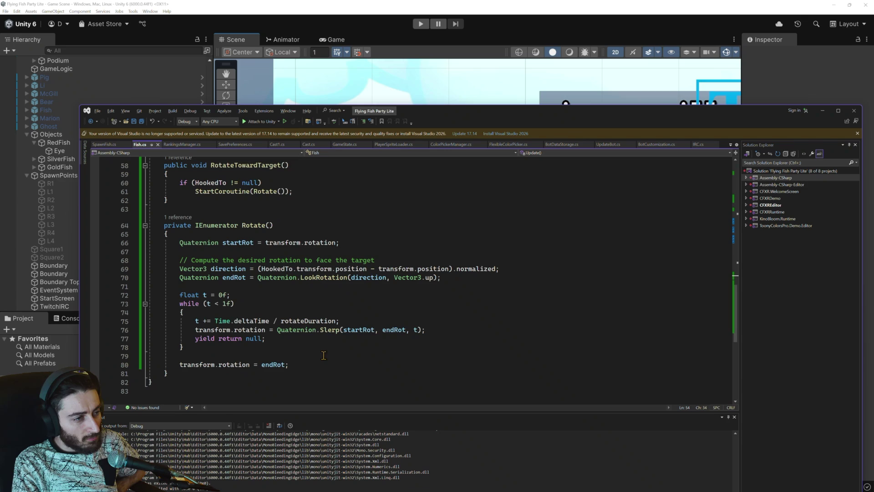
double_click(213, 331)
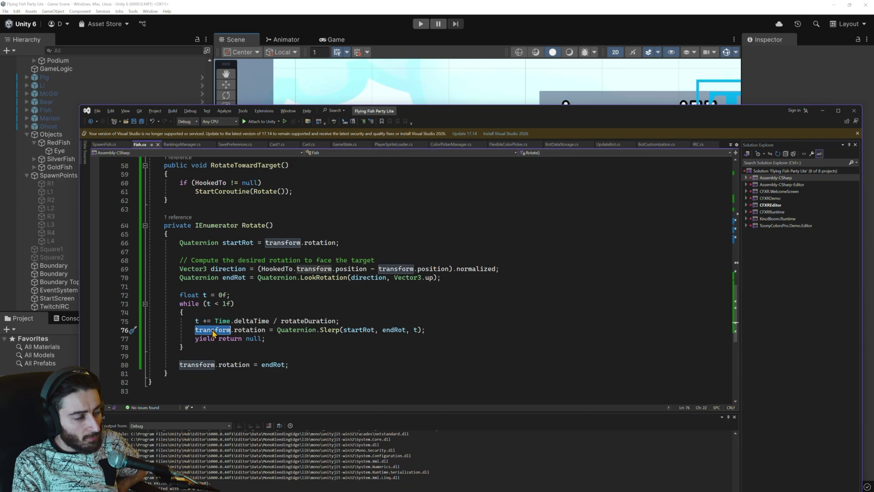
scroll(213, 333, up, 3)
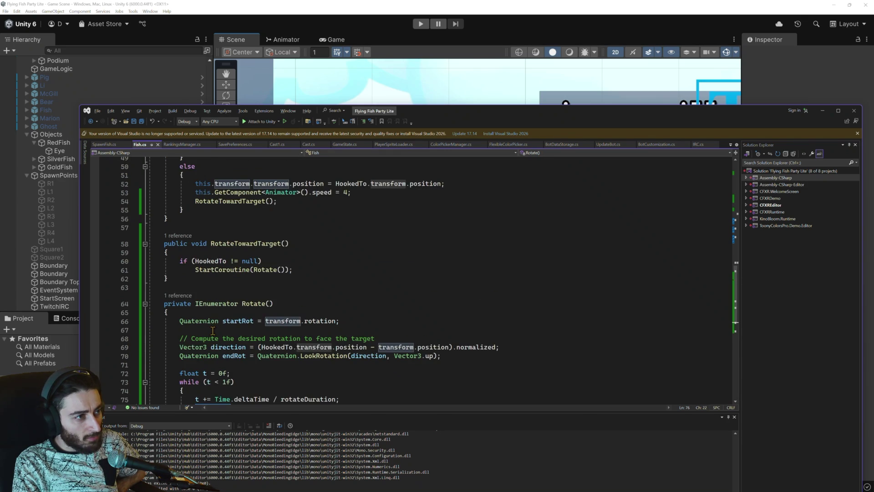
scroll(213, 331, up, 2)
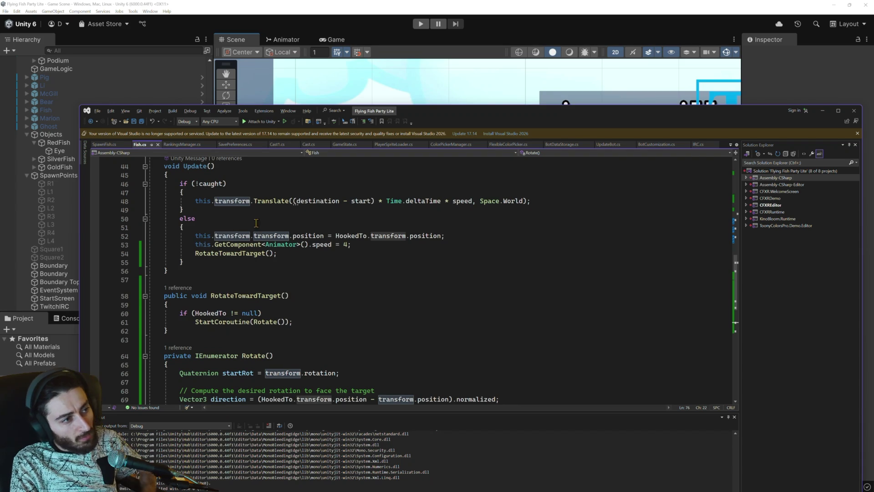
mouse_move(276, 233)
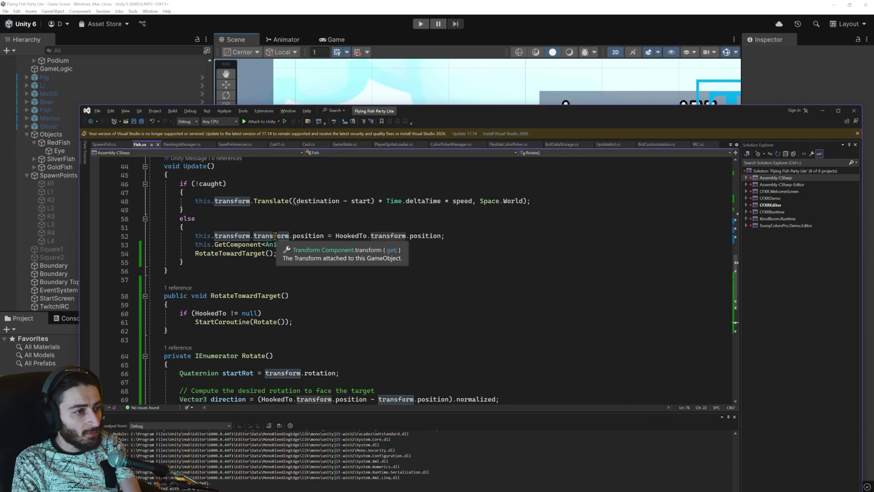
scroll(236, 319, down, 4)
scroll(237, 317, up, 4)
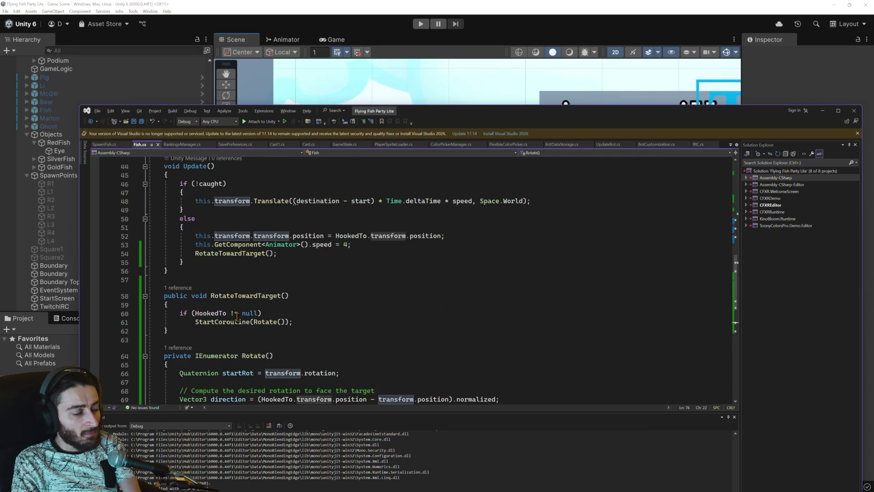
double_click(265, 233)
key(BackSpace)
key(BackSpace)
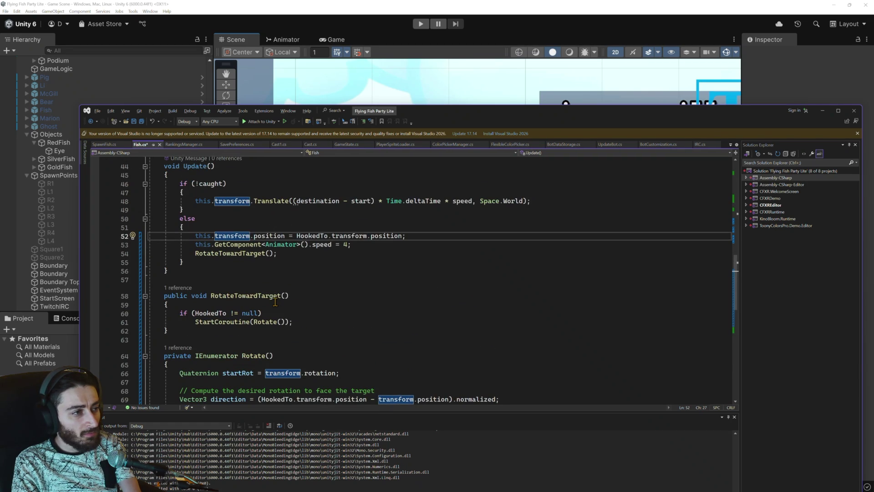
Step: Prefix transform with 'this.' on lines 76, 69, 66 and 80, and save Fish.cs
scroll(275, 302, down, 5)
click(198, 305)
text(this.transform.rotation = Quaternion.Slerp(startRot, endRot, t);)
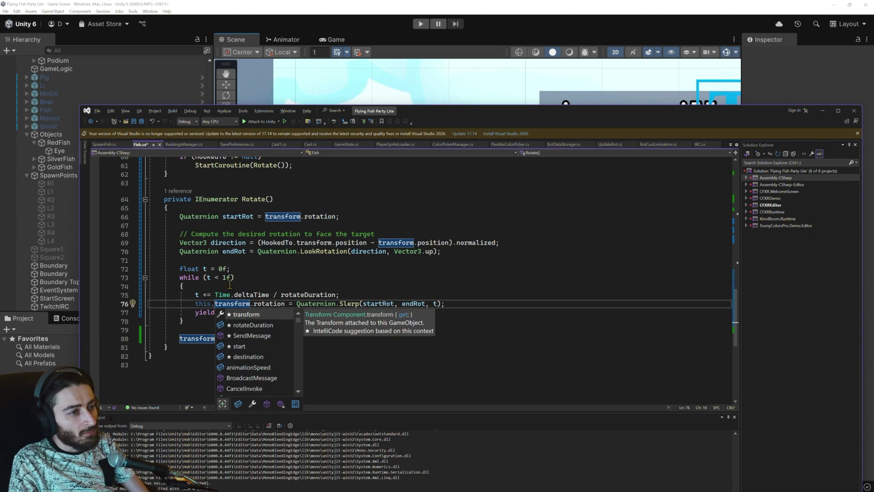
key(Left)
click(379, 243)
text(this.)
key(Left)
text(.)
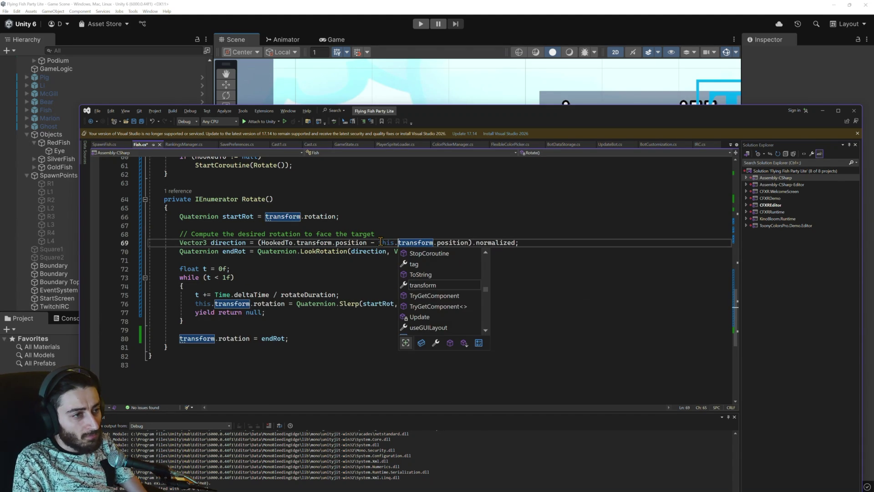
click(266, 217)
text(this)
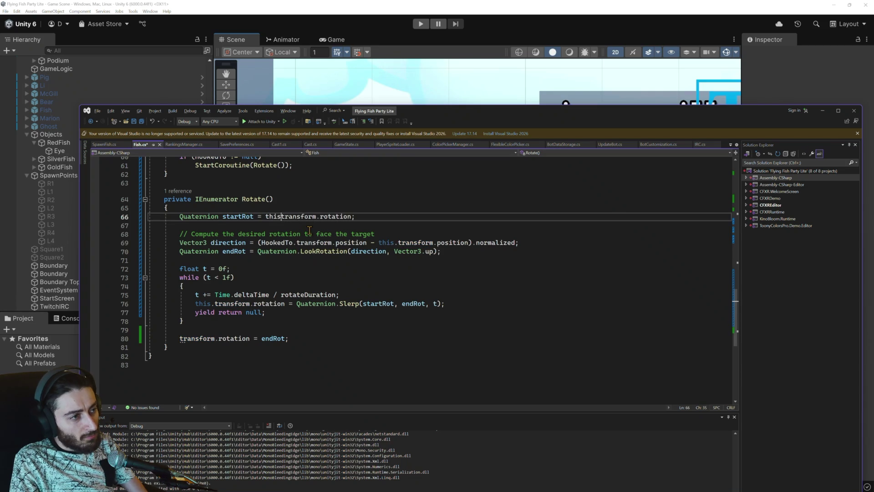
text(.)
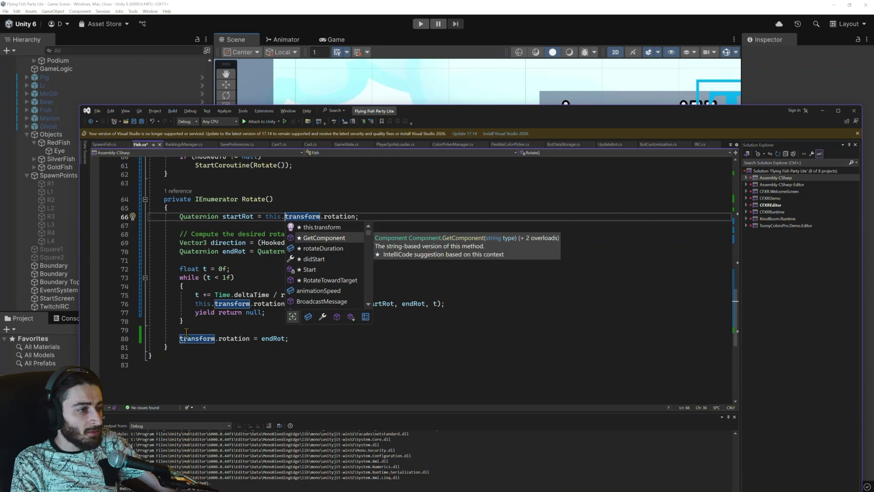
click(180, 339)
text(this.)
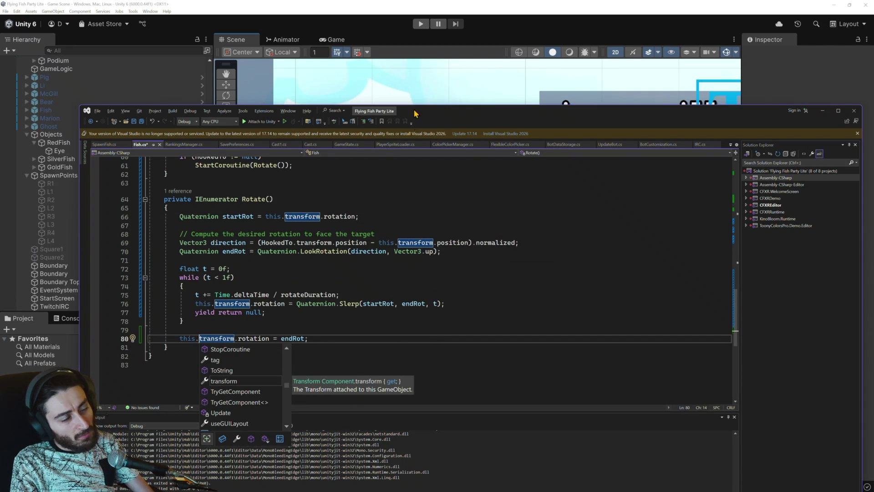
key(ctrl+s)
click(416, 36)
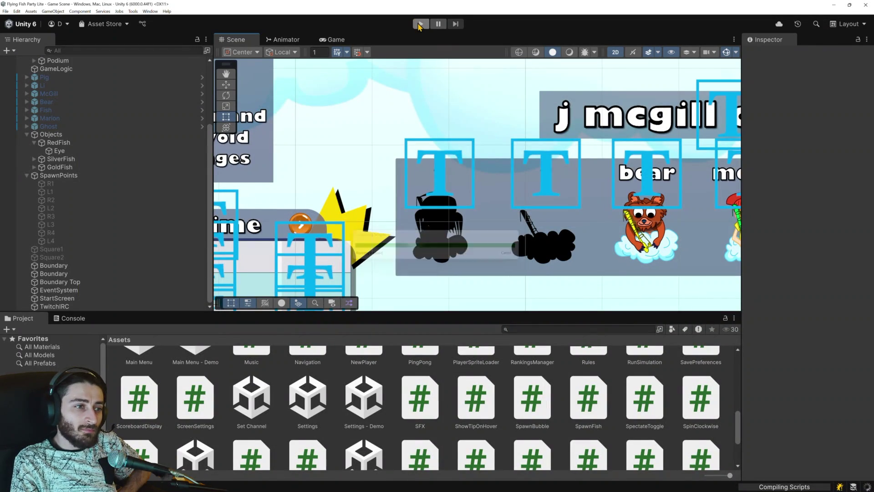
Step: Play the game in Unity, back out to the lobby, then return to Visual Studio
click(418, 25)
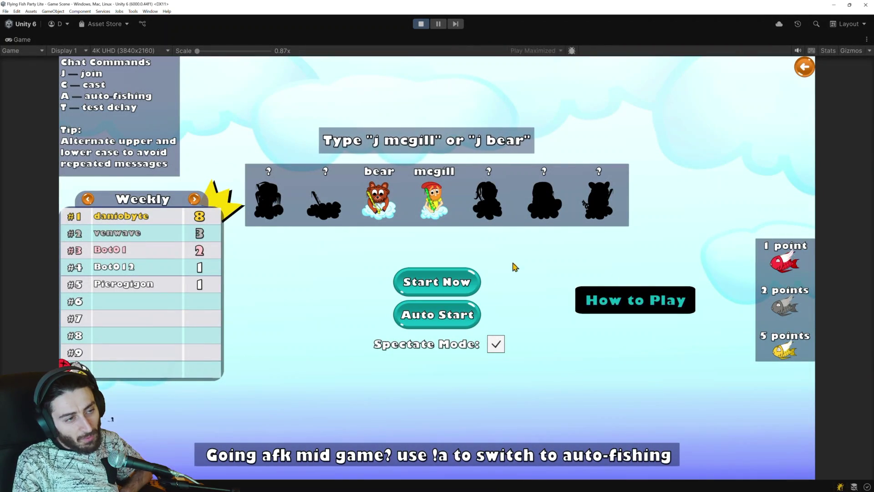
click(813, 71)
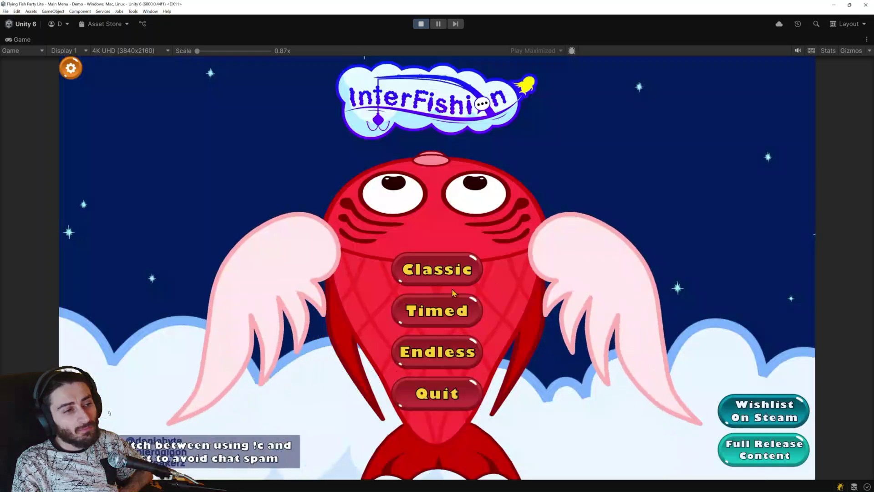
click(450, 386)
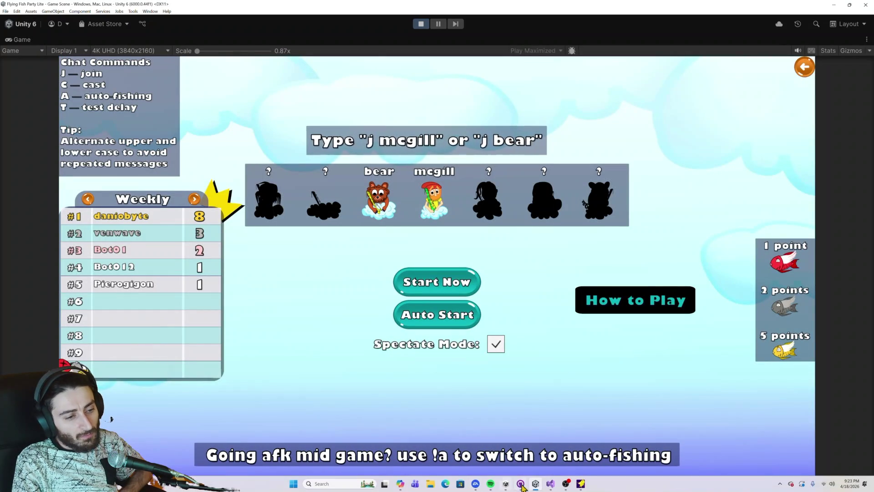
key(alt+Tab)
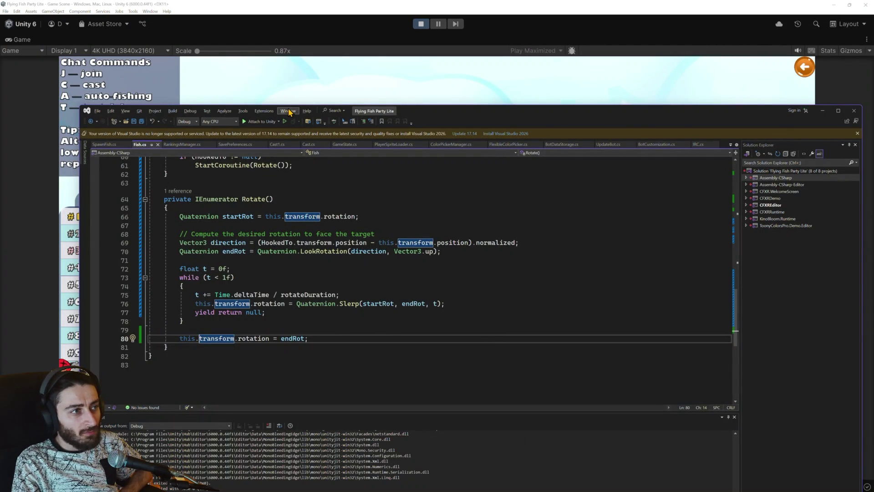
Step: Attach to Unity with a breakpoint on Fish.cs line 66, clear the TwitchIRCListener breakpoint, and resume
click(258, 121)
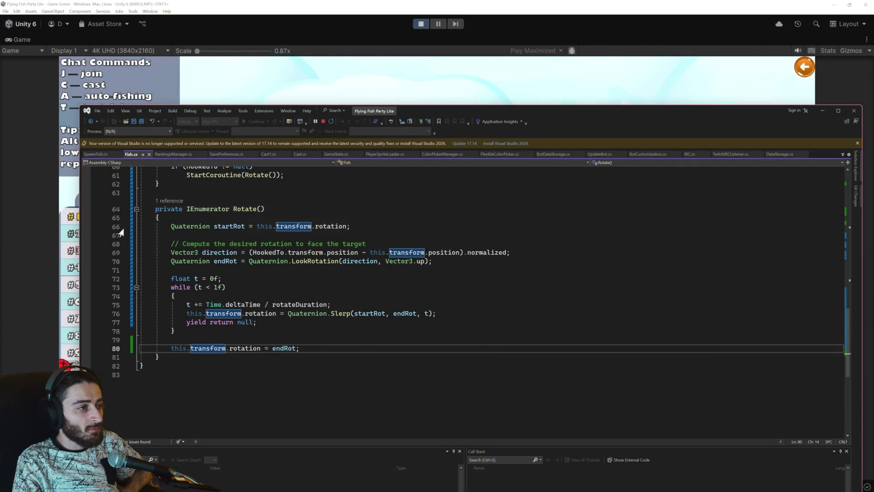
click(87, 226)
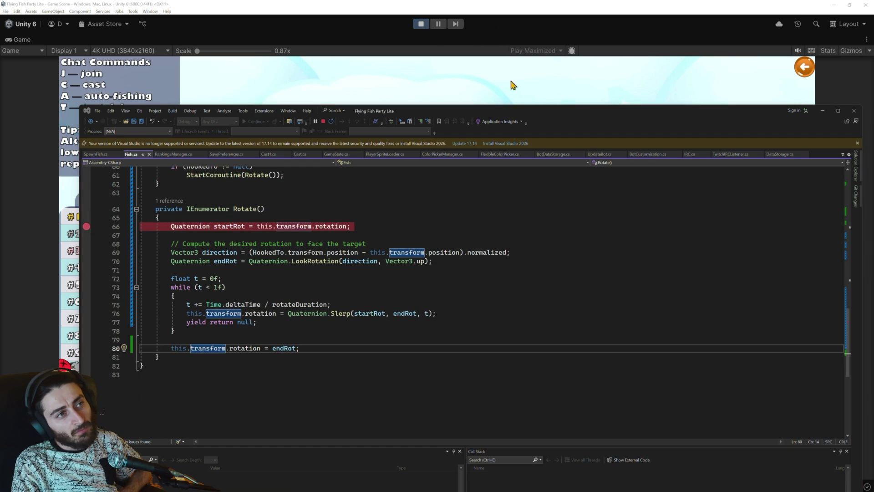
click(822, 111)
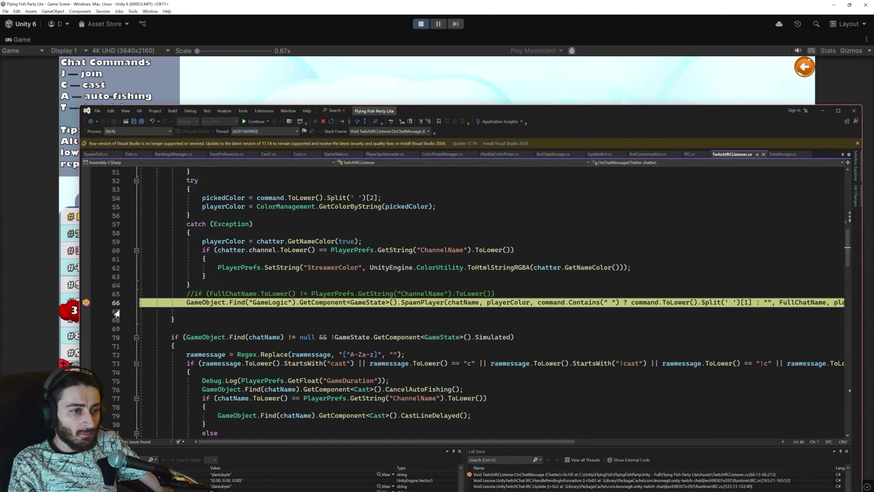
click(89, 306)
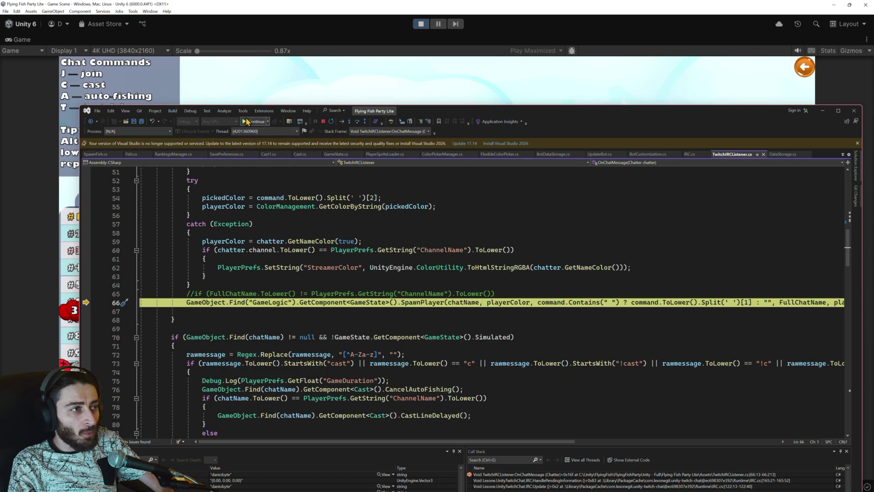
click(256, 122)
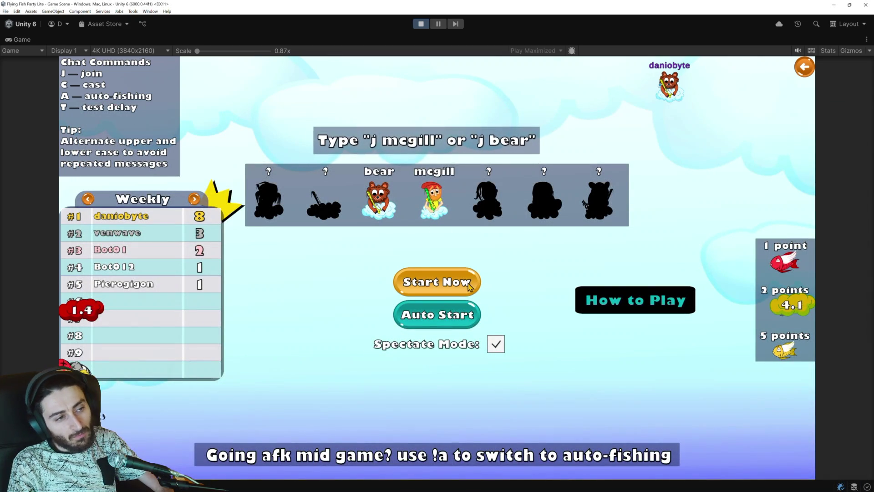
click(469, 286)
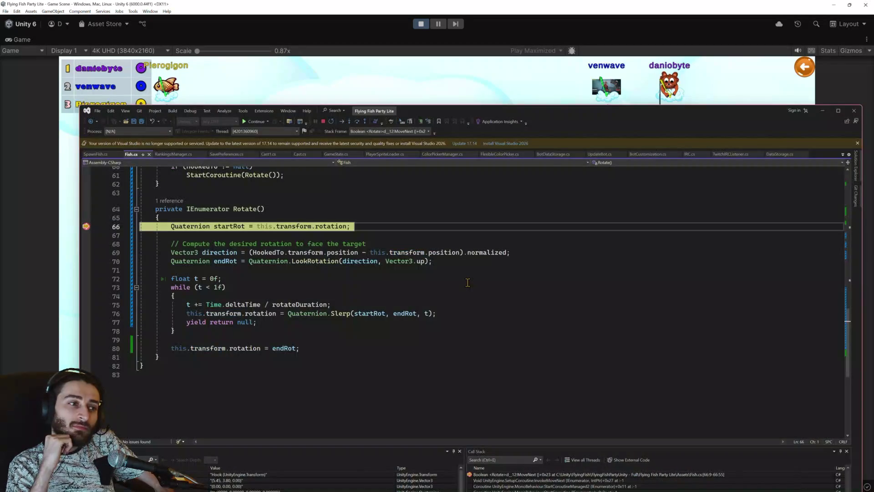
Step: Step Rotate to line 72, reading direction as (0.00, 0.00, 0.00) and endRot as identity
mouse_move(228, 223)
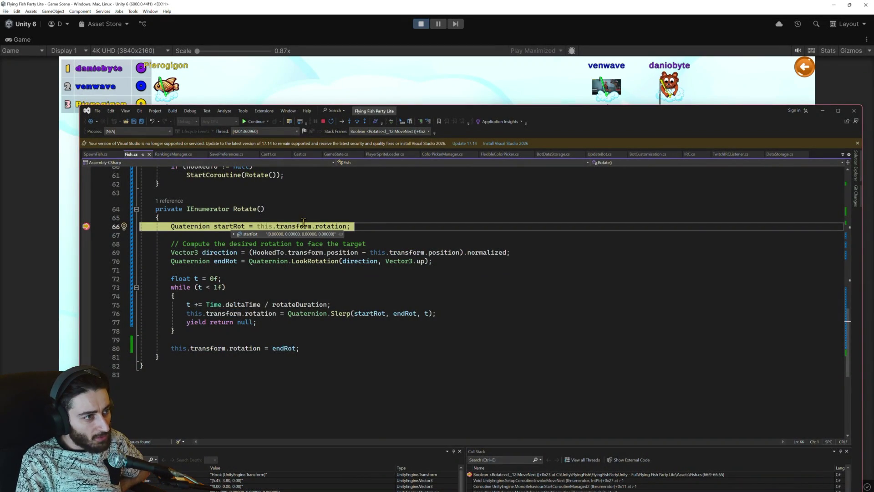
mouse_move(332, 225)
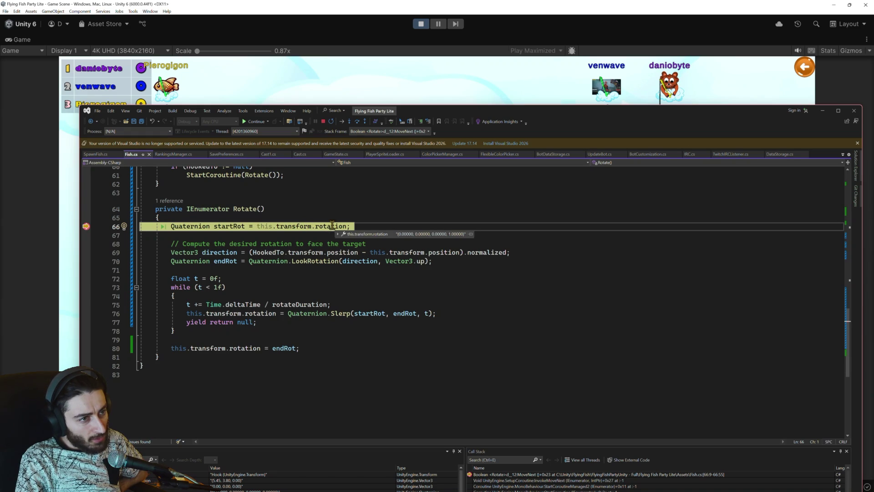
click(357, 122)
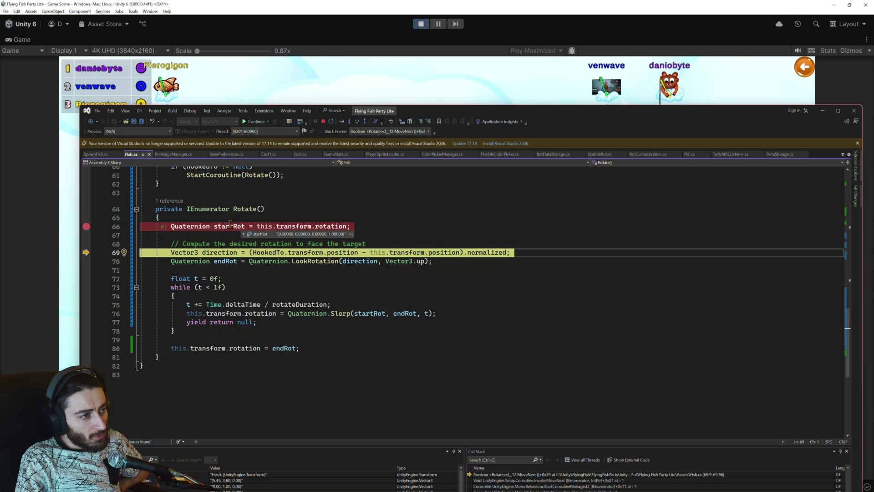
mouse_move(223, 253)
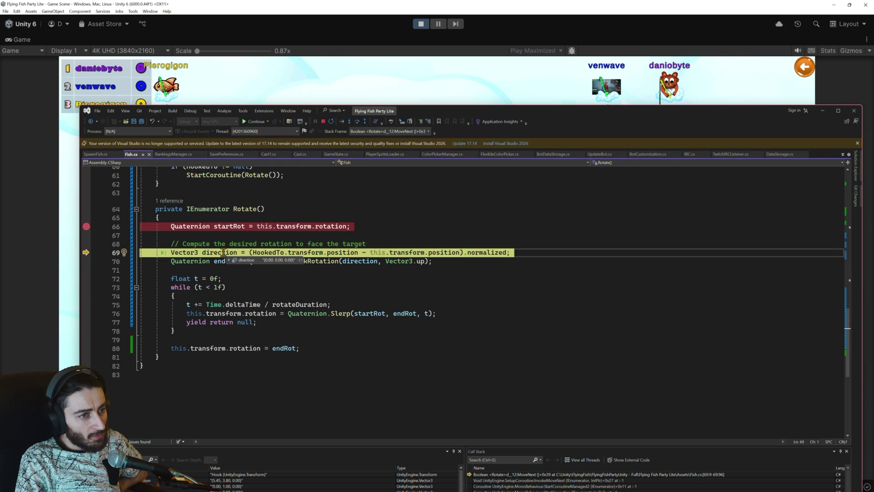
click(357, 122)
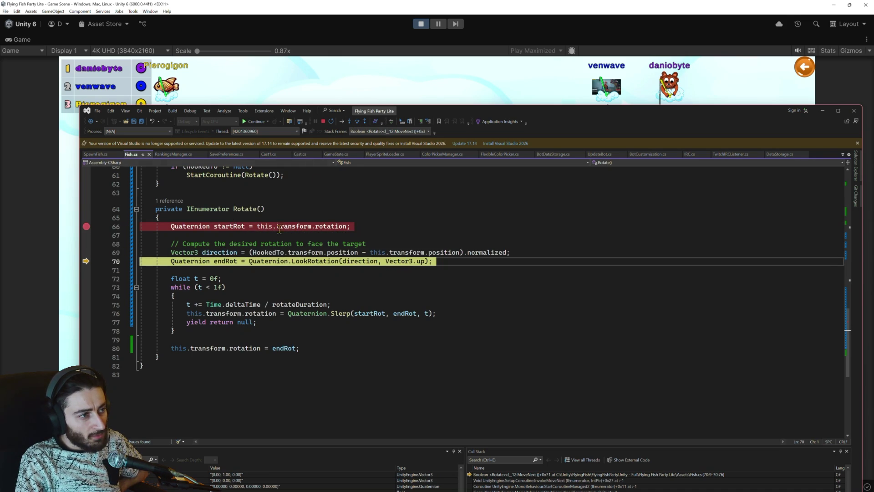
mouse_move(227, 254)
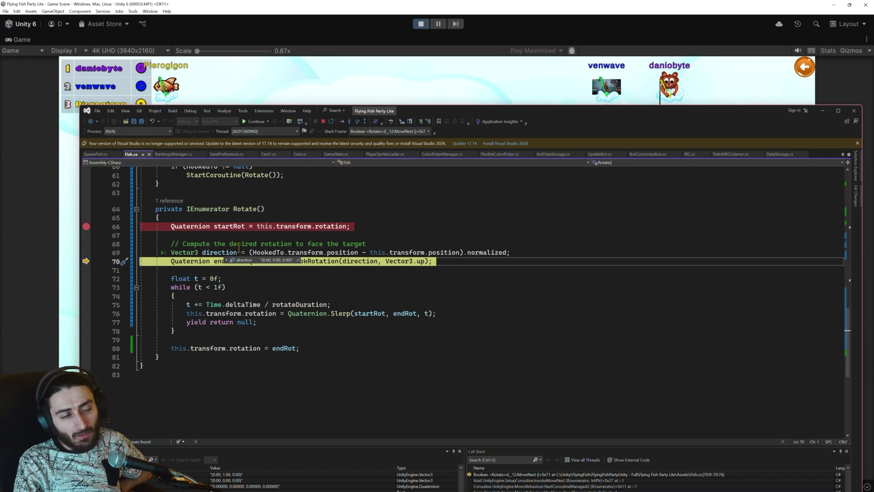
click(357, 123)
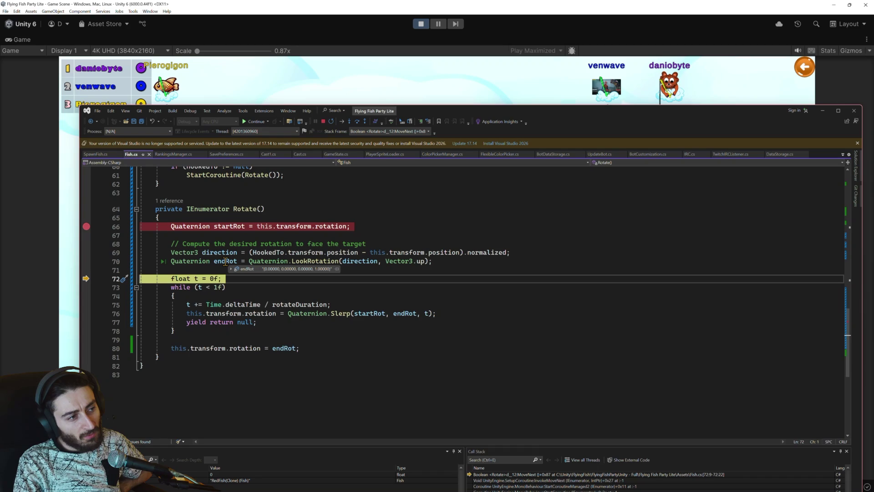
triple_click(254, 253)
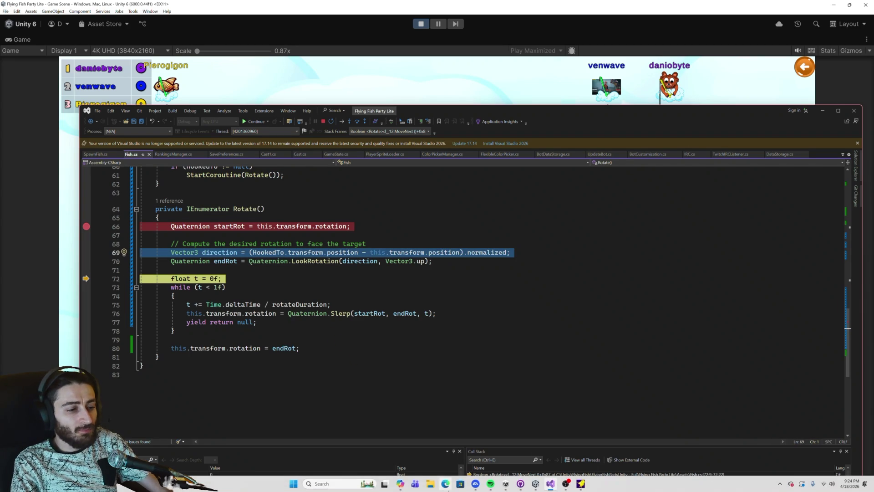
Step: Find the suggested 2D version of the Rotate coroutine in the Copilot chat
click(400, 483)
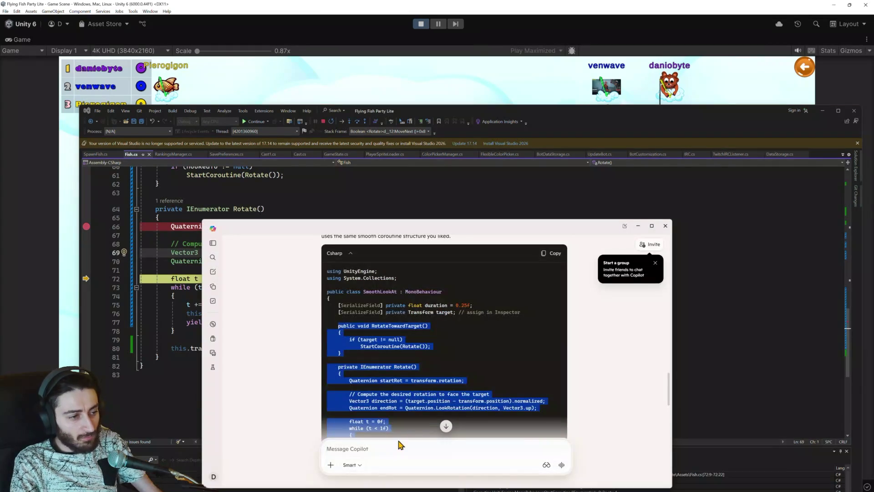
scroll(406, 433, down, 10)
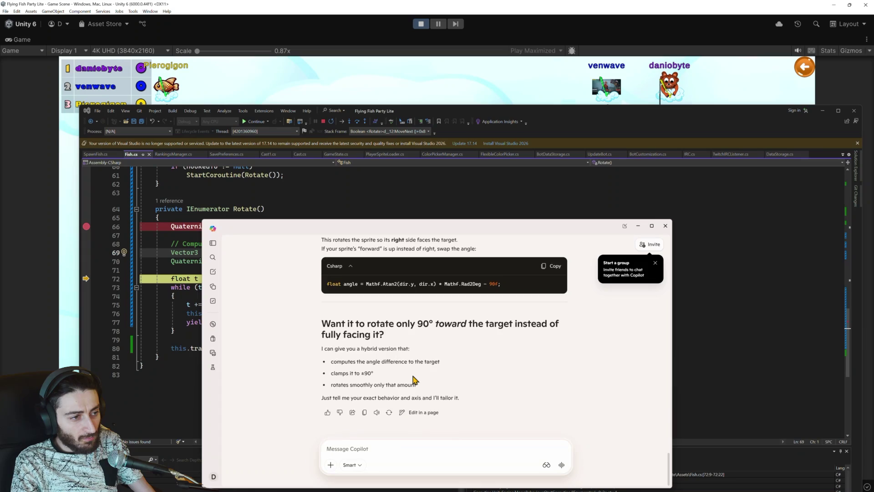
scroll(414, 379, up, 8)
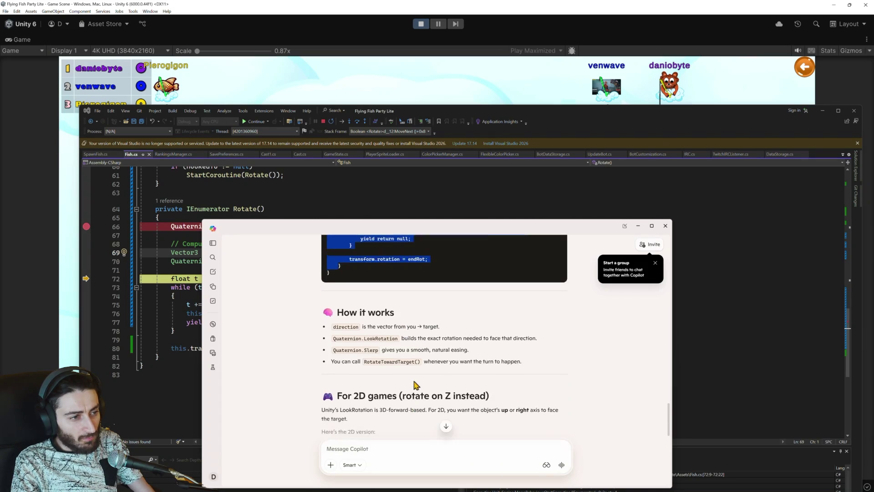
scroll(414, 385, down, 1)
scroll(423, 386, down, 2)
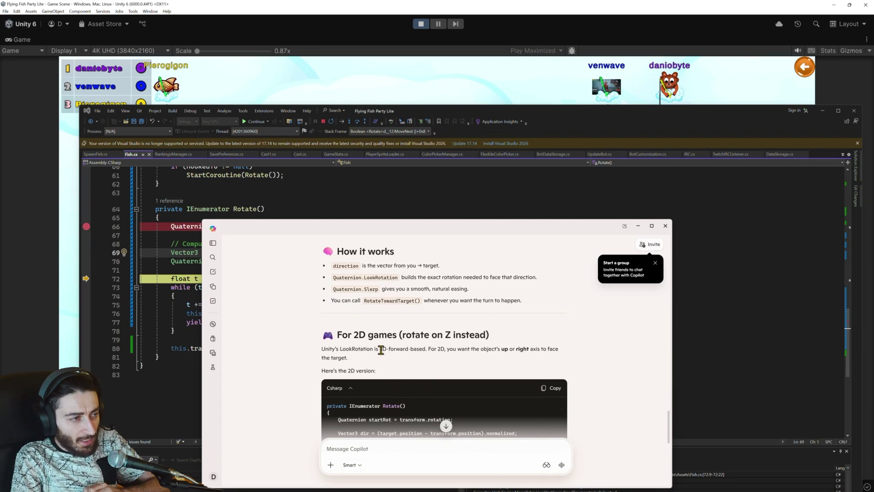
scroll(380, 350, down, 15)
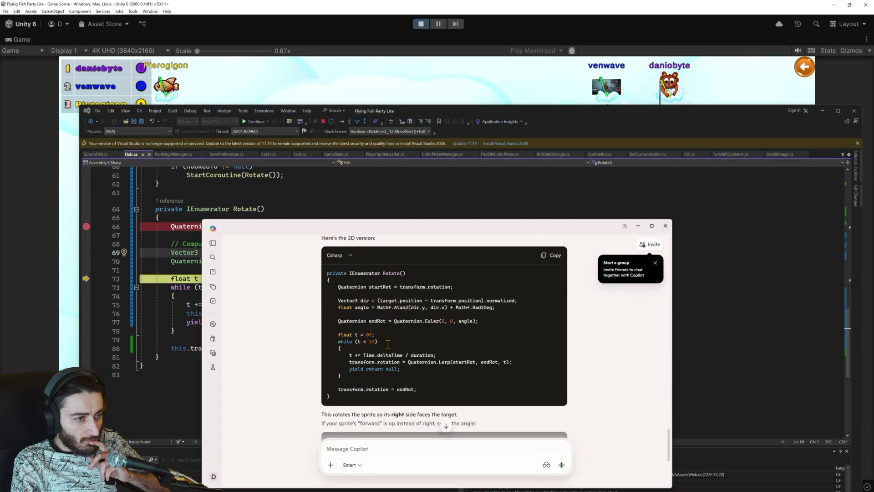
scroll(387, 345, up, 3)
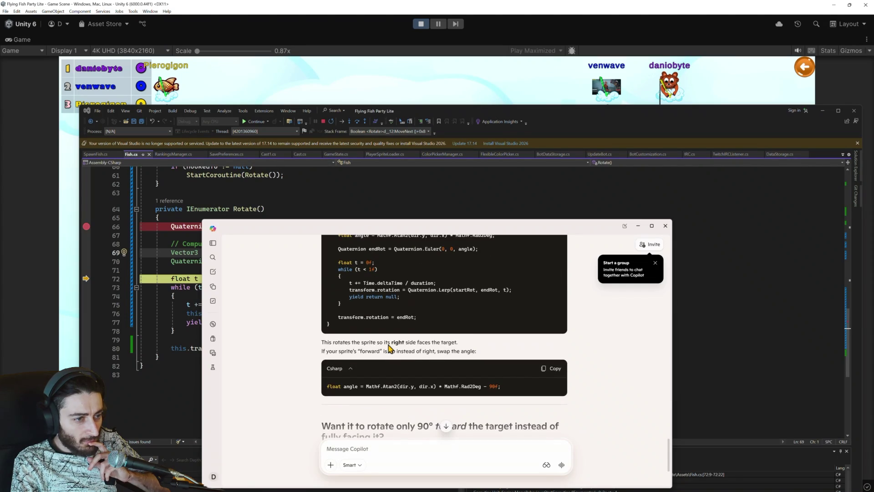
scroll(390, 348, up, 2)
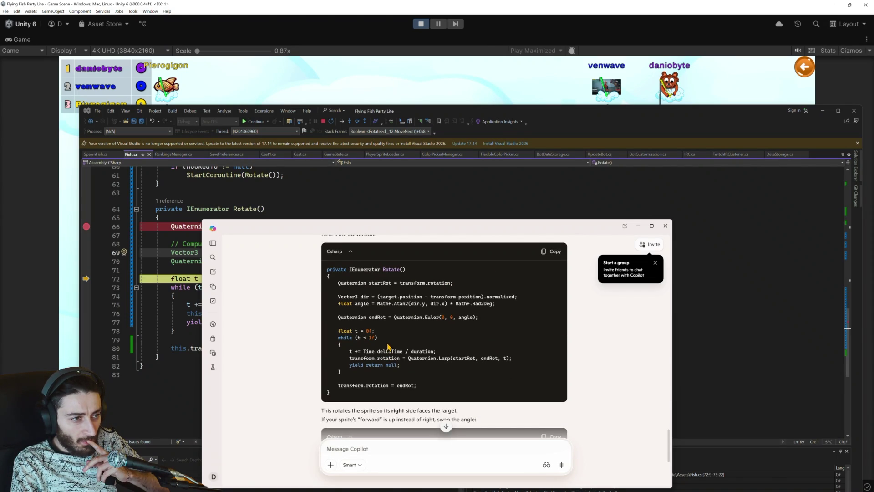
scroll(388, 345, down, 4)
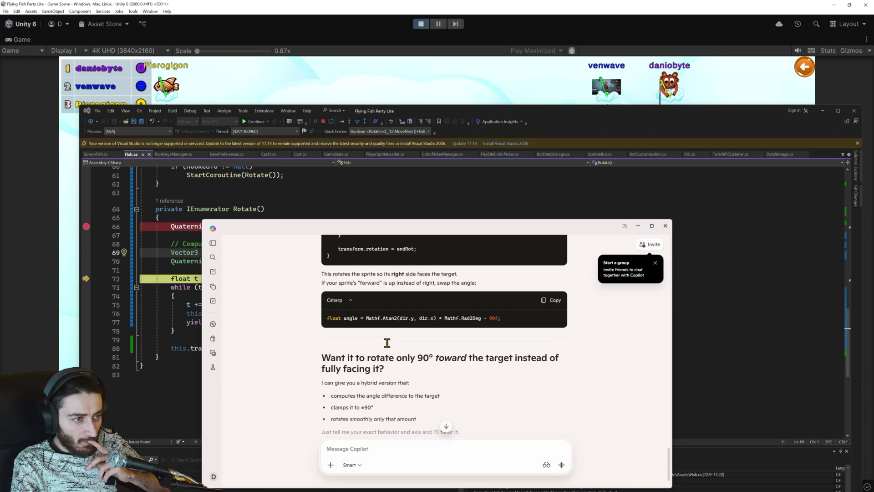
scroll(387, 343, up, 4)
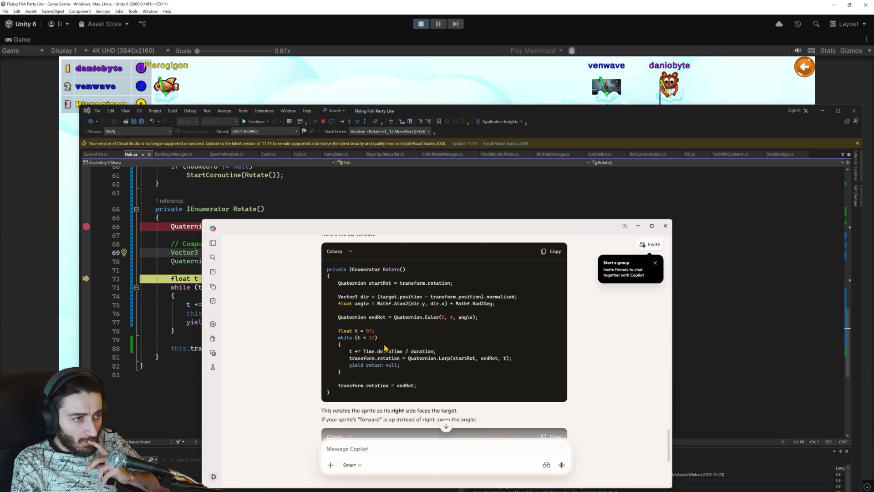
Step: Copy Copilot's 2D Rotate() block, stop debugging, and select Fish.cs lines 64–81
drag(410, 394, 327, 272)
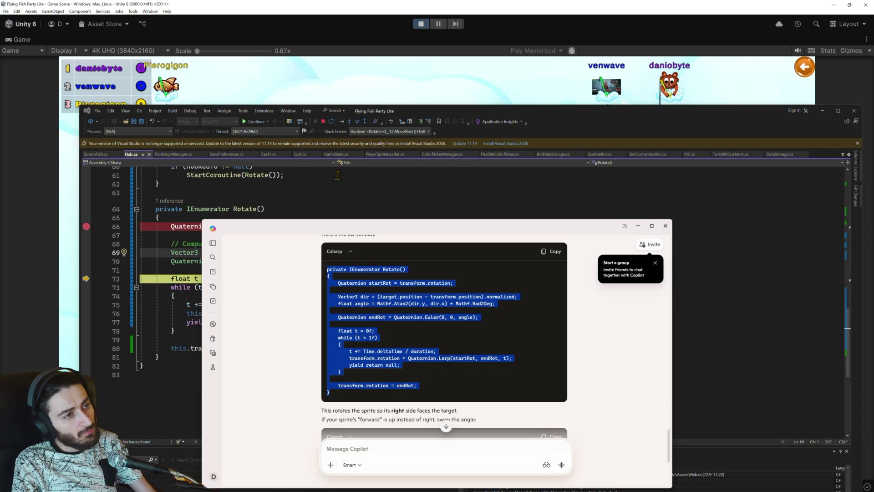
click(318, 121)
drag(173, 347, 163, 199)
Step: Paste the 2D Atan2/Euler Rotate coroutine over the old body and save Fish.cs
text(private IEnumerator Rotate()     {         Quaternion startRot = transform.rotation;          Vector3 dir = (target.position - transform.position).normalized;         float angle = Mathf.Atan2(dir.y, dir.x) * Mathf.Rad2Deg;          Quaternion endRot = Quaternion.Euler(0, 0, angle);          float t = 0f;         while (t < 1f)         {             t += Time.deltaTime / duration;             transform.rotation = Quaternion.Lerp(startRot, endRot, t);             yield return null;         }          transform.rotation = endRot;     })
key(ctrl+s)
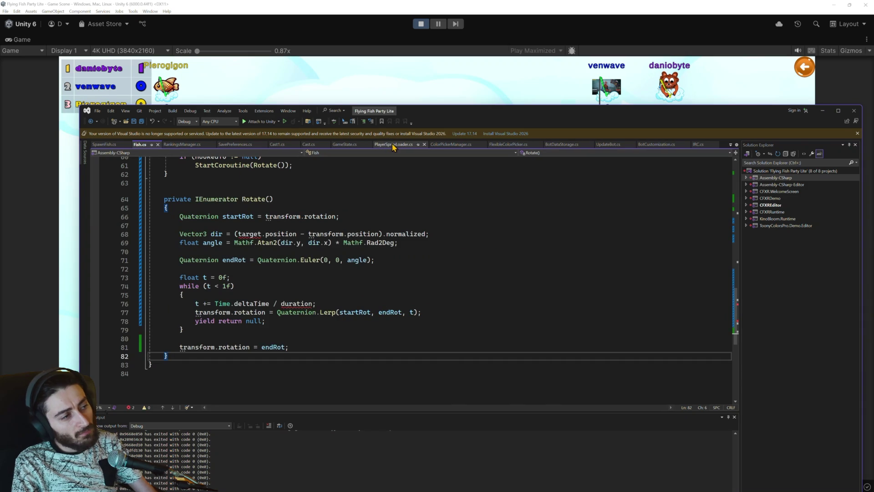
scroll(335, 223, up, 5)
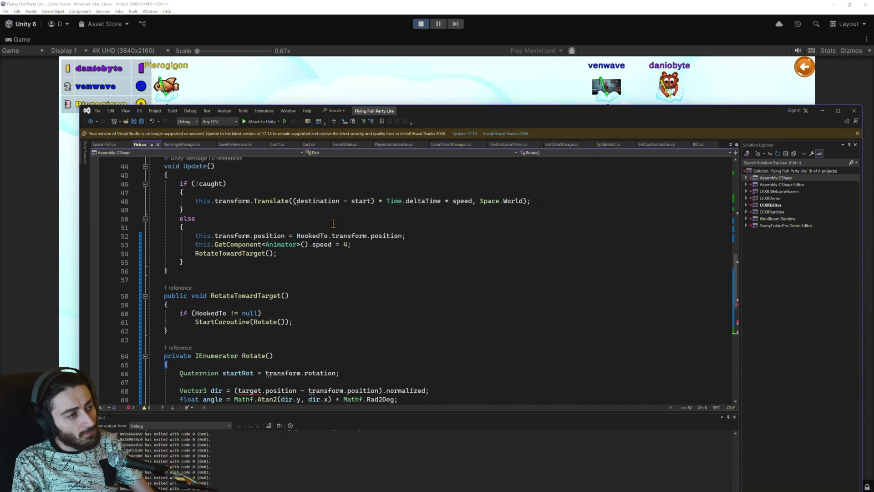
scroll(335, 222, up, 5)
scroll(272, 243, down, 10)
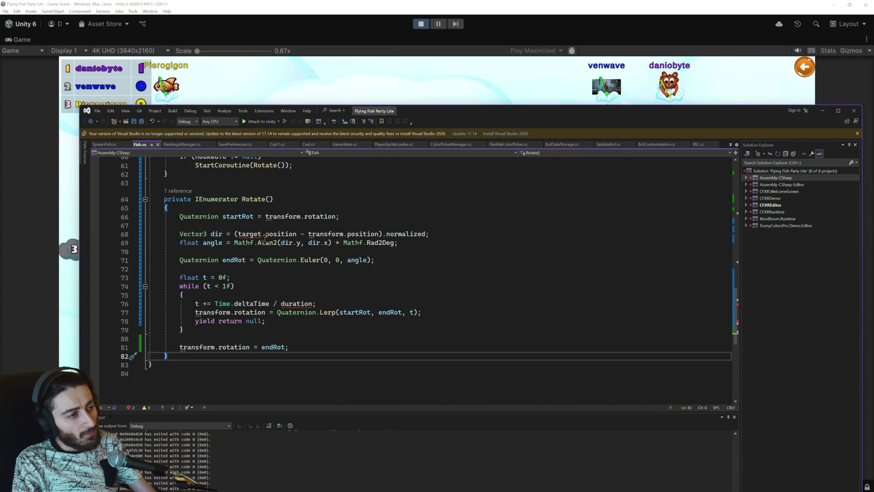
Step: Replace target on line 68 with HookedTo.transform
double_click(243, 234)
text(H)
key(BackSpace)
text(hooke)
key(BackSpace)
key(BackSpace)
key(BackSpace)
text(Hook)
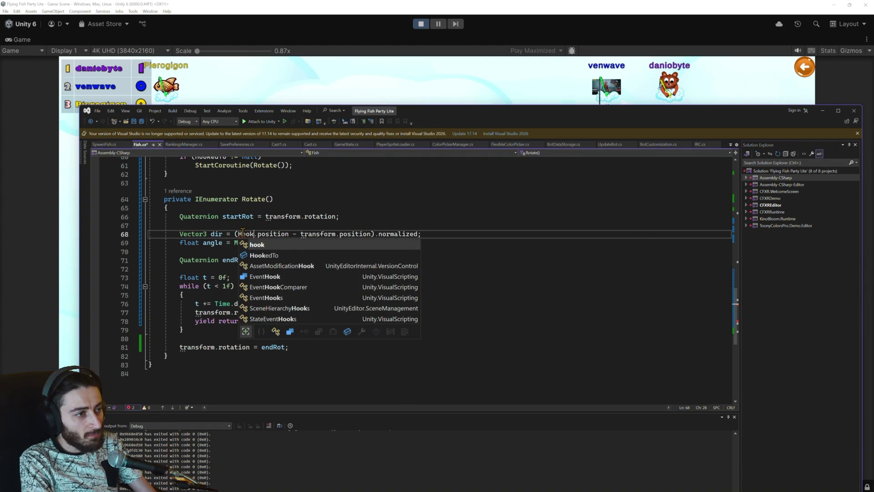
key(Down)
key(Tab)
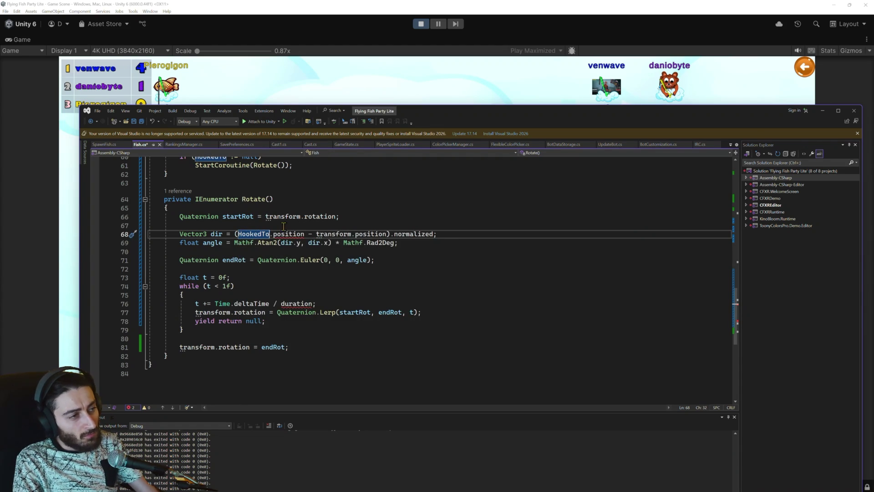
text(.transform)
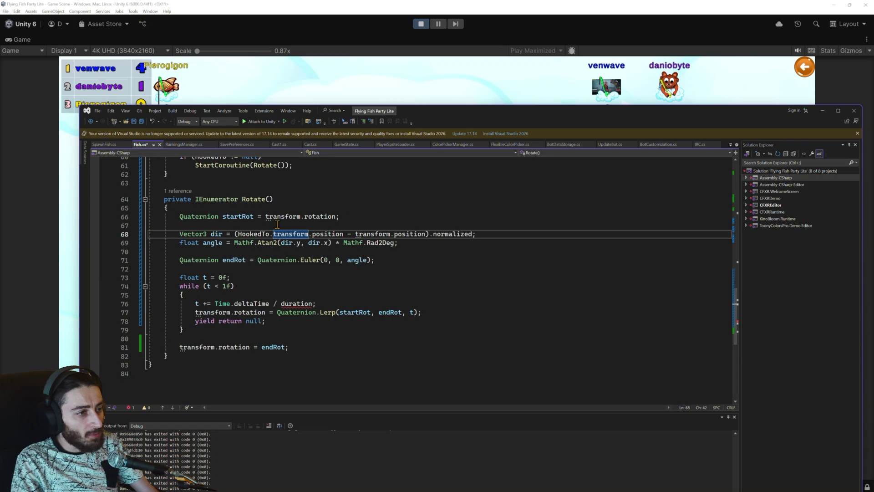
Step: Replace duration on line 76 with rotateDuration
double_click(291, 304)
text(rota)
key(Tab)
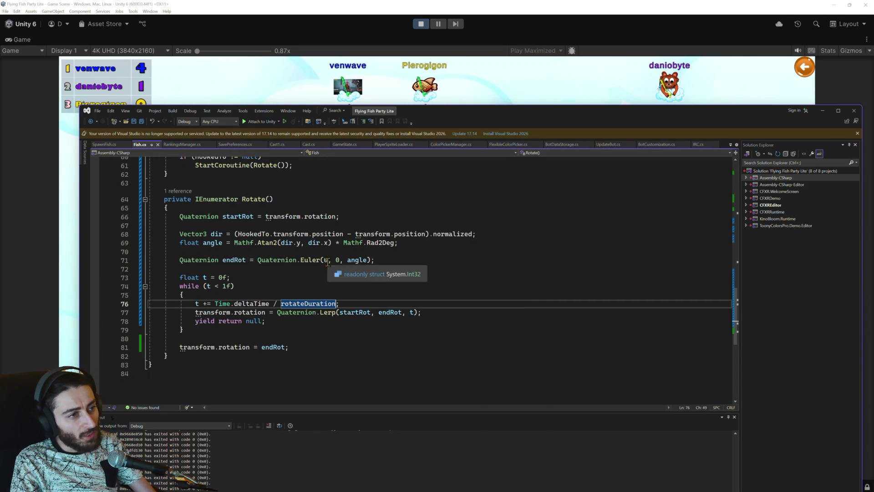
click(421, 26)
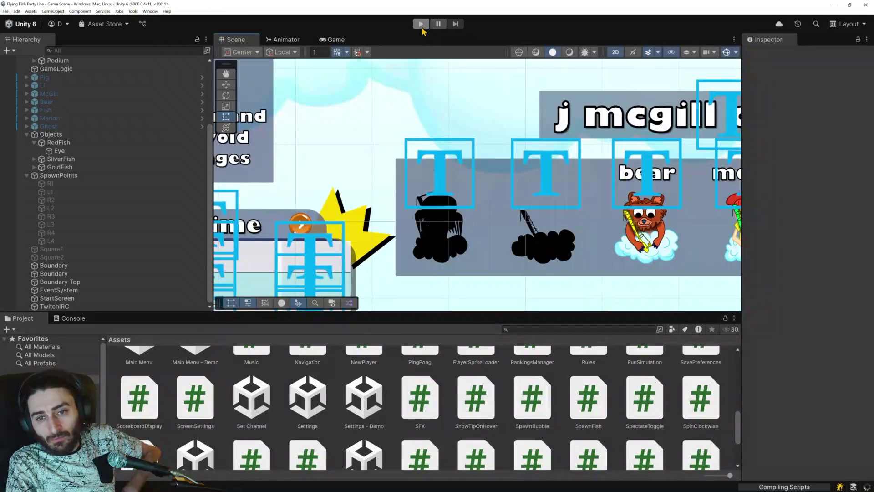
Step: Play the game, start a Timed round with Start Now, then pause it mid-round
click(421, 26)
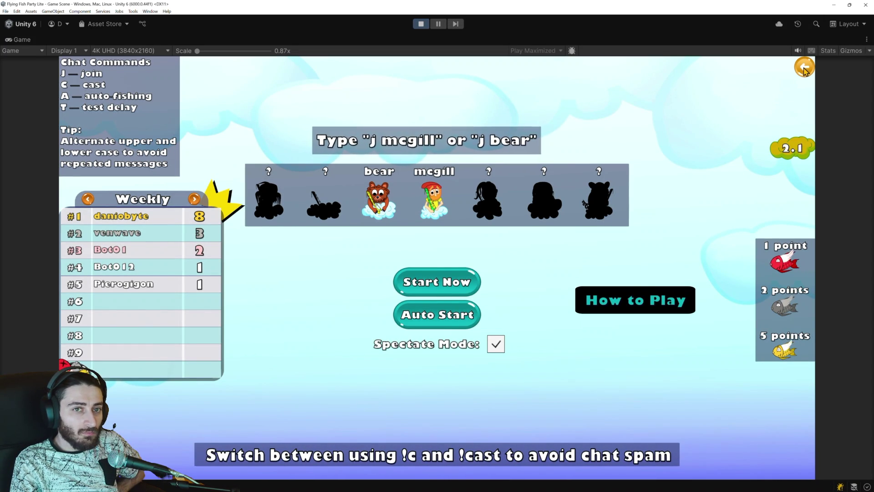
click(804, 68)
click(435, 308)
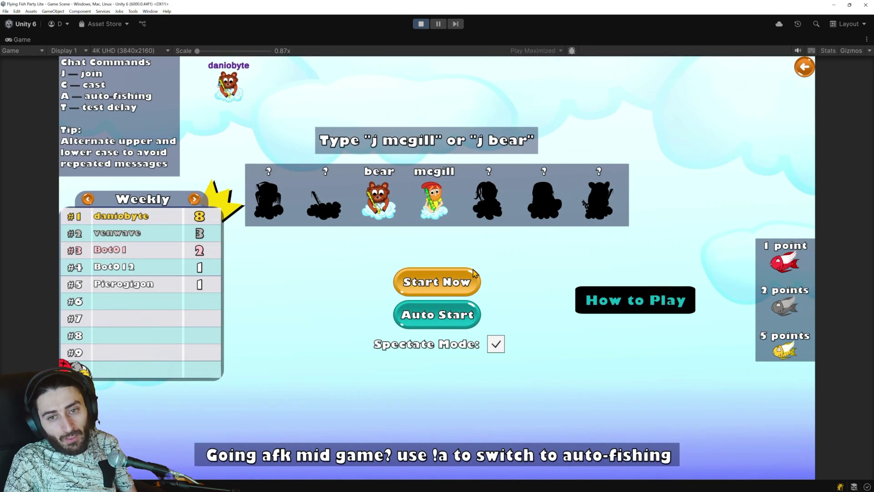
click(459, 276)
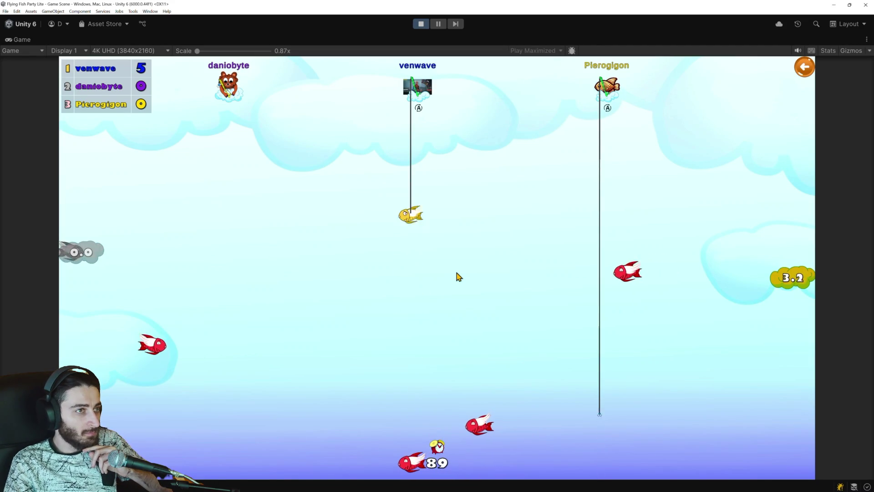
click(438, 25)
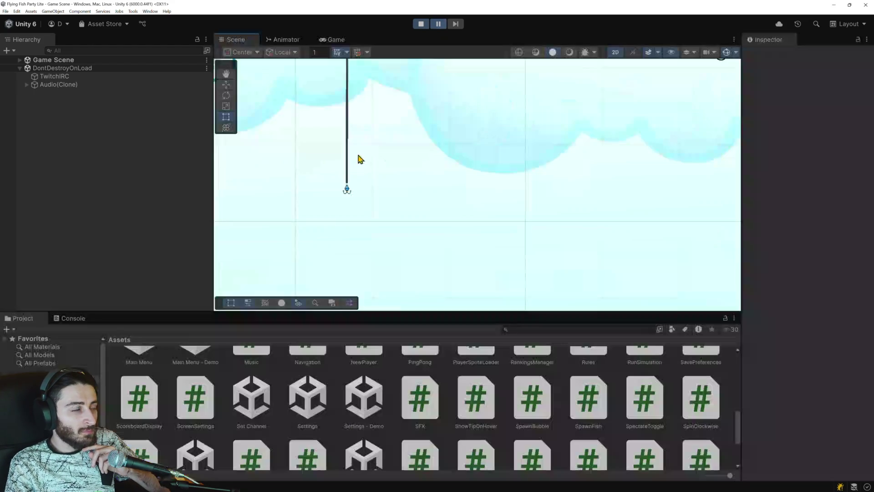
Step: Jump from the Console's NullReferenceException to KeyboardManagers.cs line 42 in Visual Studio
click(73, 317)
scroll(193, 401, down, 3)
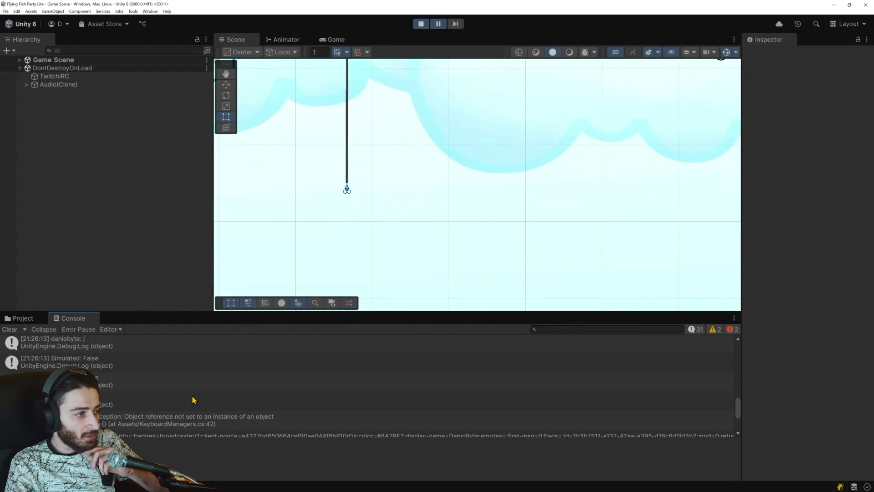
scroll(193, 401, down, 2)
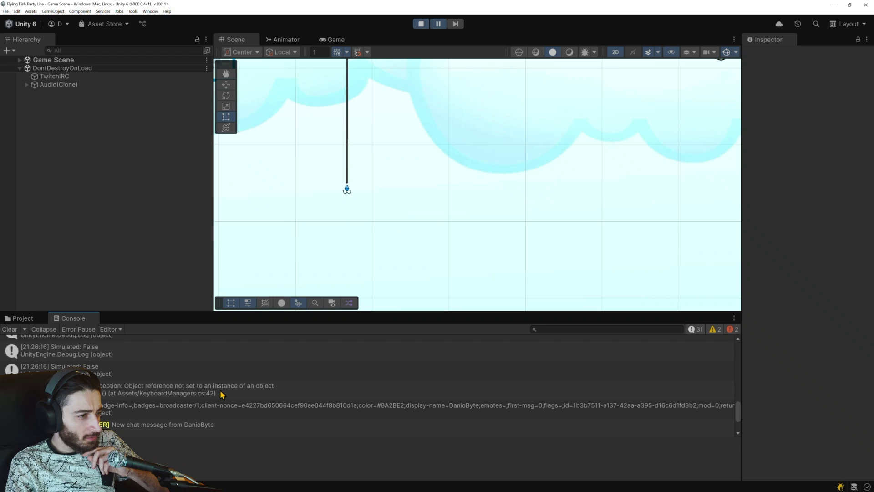
click(221, 393)
double_click(221, 394)
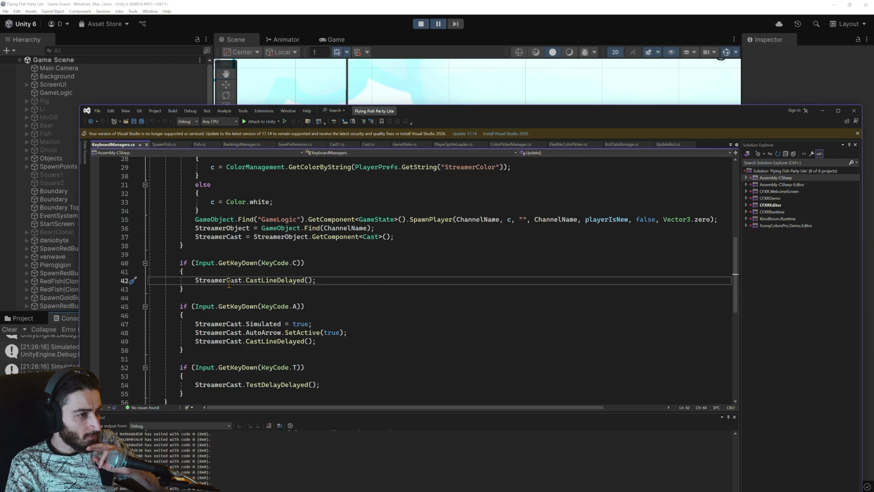
Step: Cut the StreamerObject and StreamerCast assignment lines out of Update's J-key block
scroll(228, 280, up, 6)
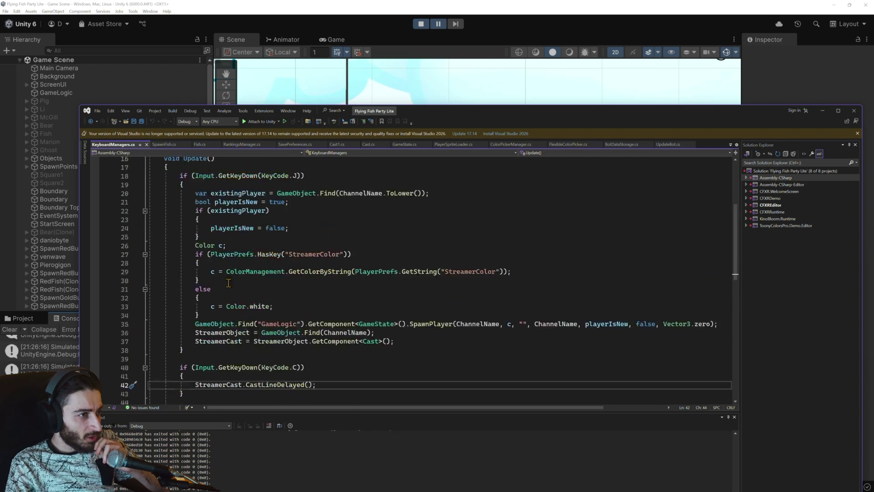
scroll(228, 283, up, 1)
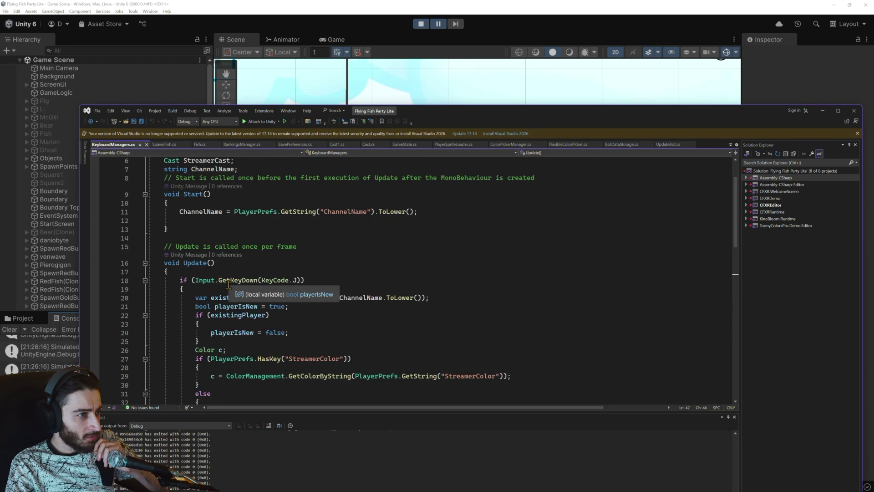
scroll(229, 284, up, 2)
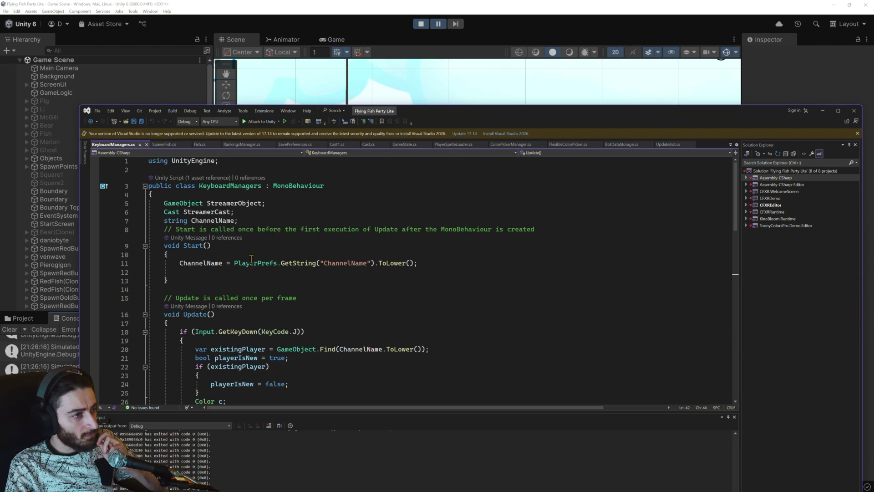
scroll(275, 289, down, 1)
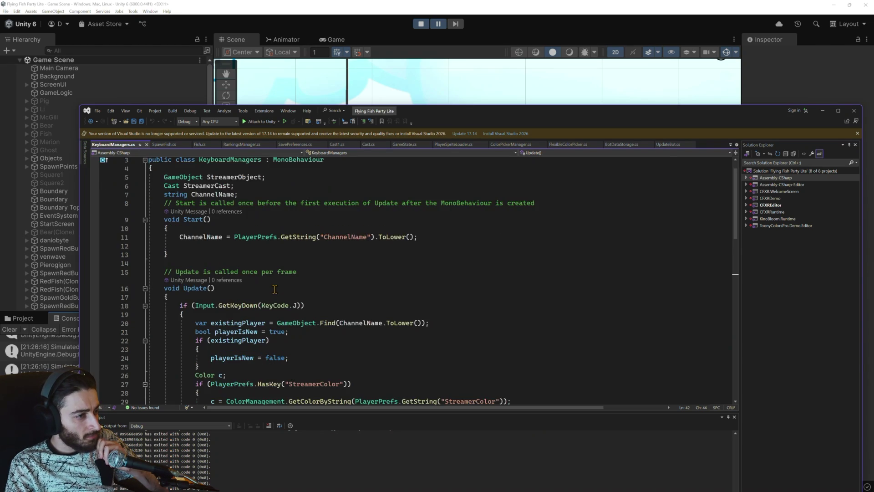
scroll(275, 290, down, 1)
scroll(253, 265, up, 1)
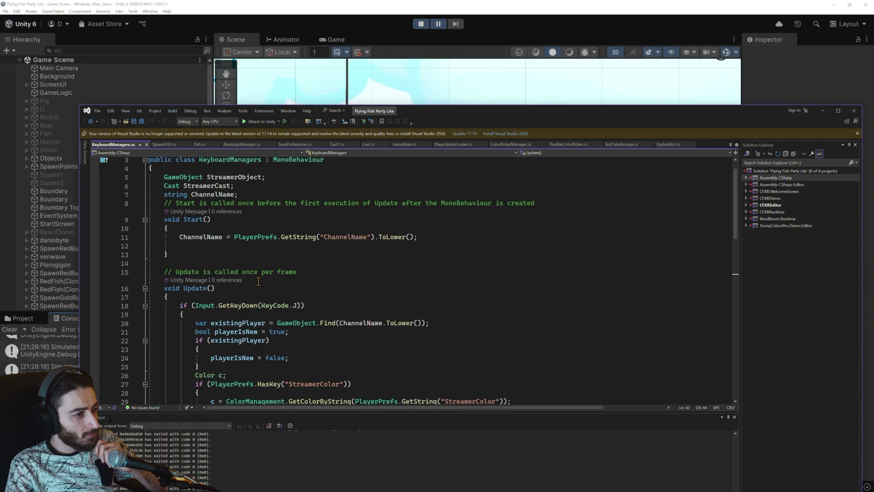
scroll(258, 282, down, 6)
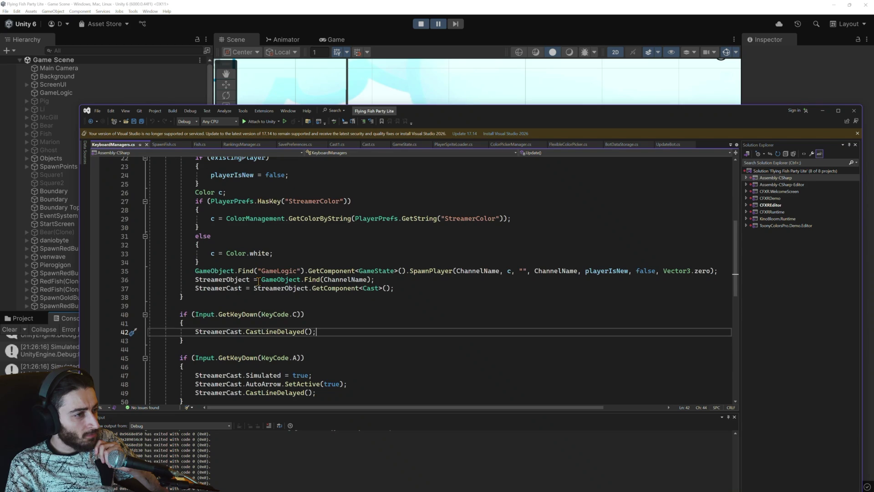
scroll(258, 284, up, 3)
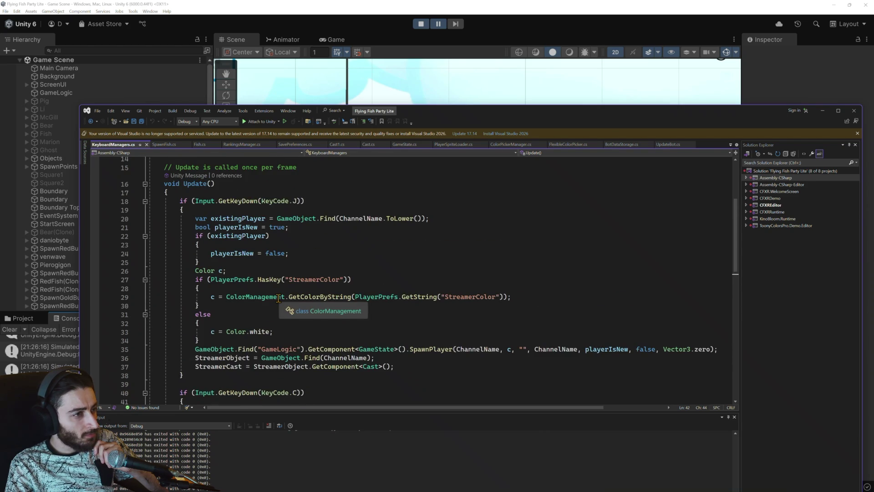
scroll(282, 293, down, 2)
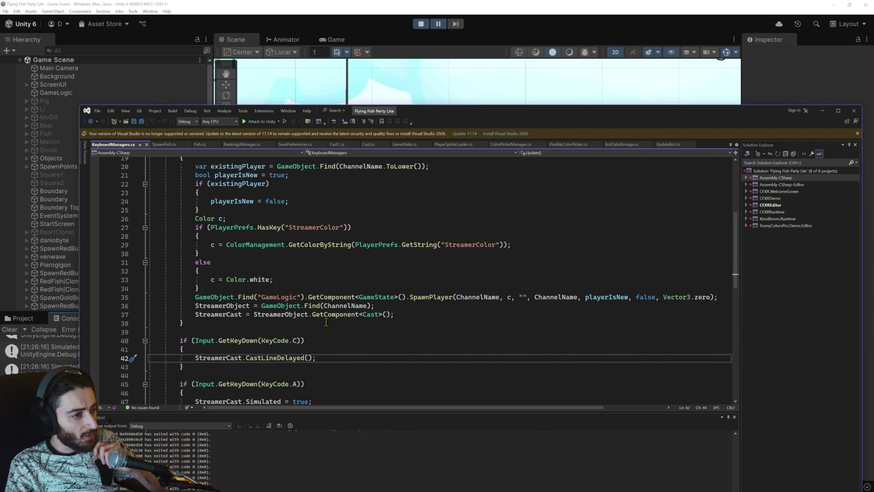
scroll(326, 322, up, 2)
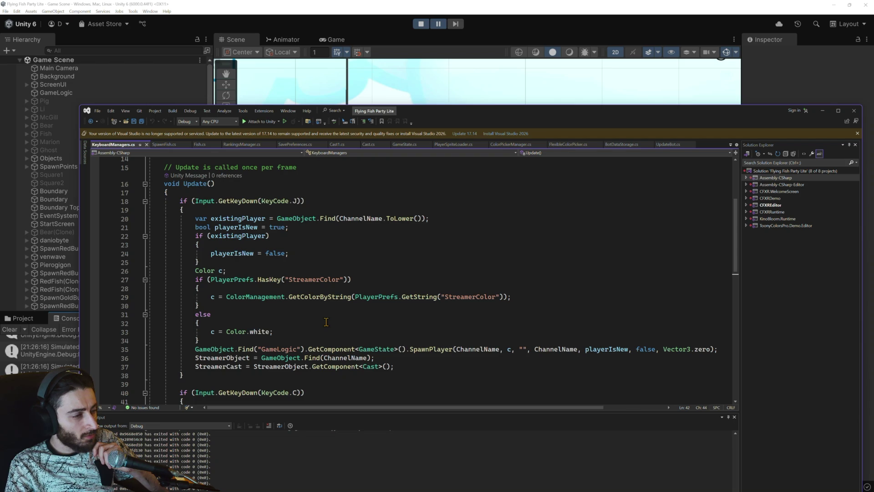
scroll(326, 321, down, 1)
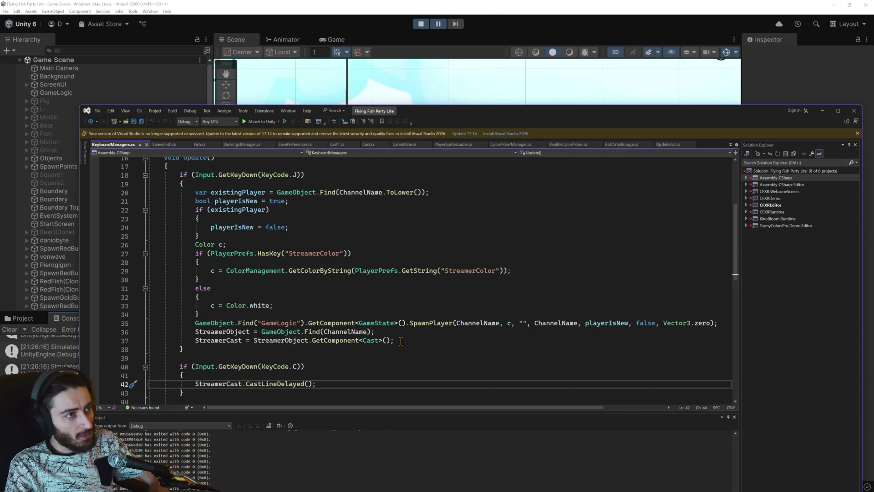
drag(395, 341, 195, 333)
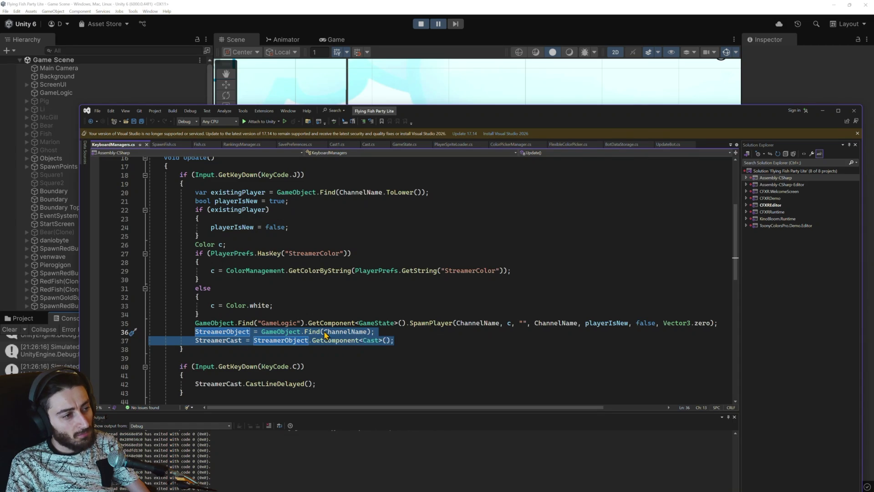
key(ctrl+x)
Step: Paste the two lookup lines into Start() after the ChannelName line
scroll(272, 305, up, 5)
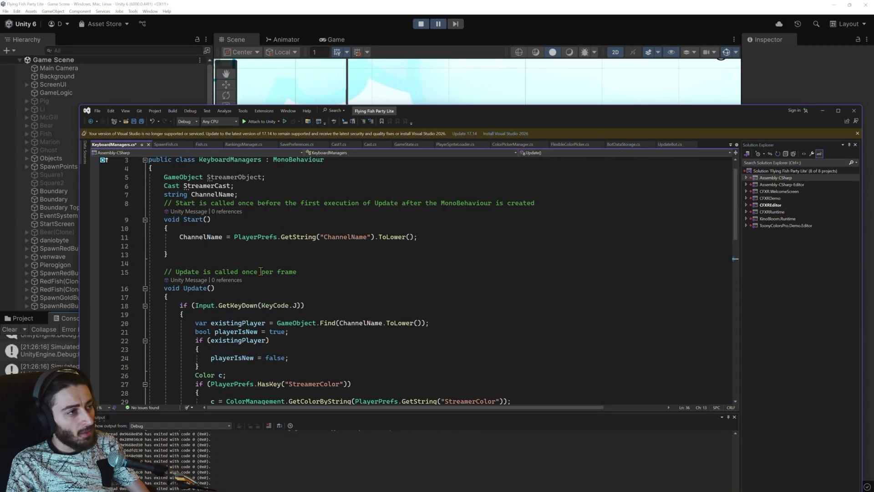
click(246, 245)
key(ctrl+v)
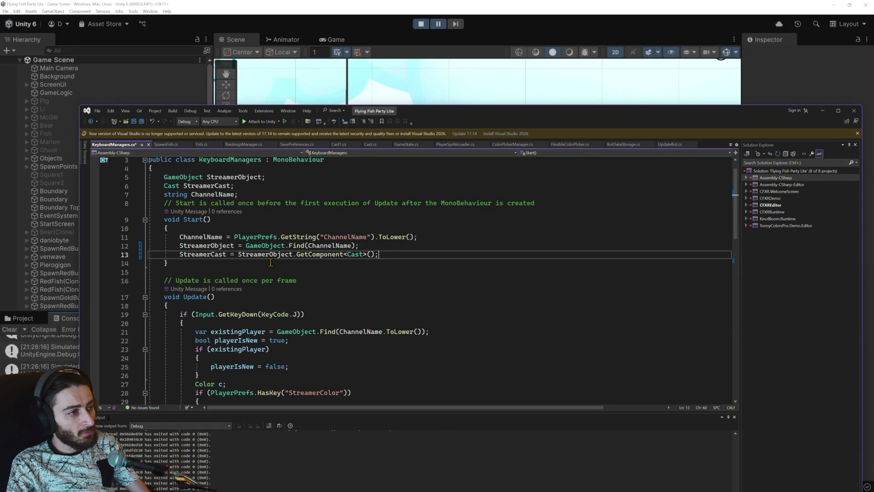
scroll(270, 263, down, 12)
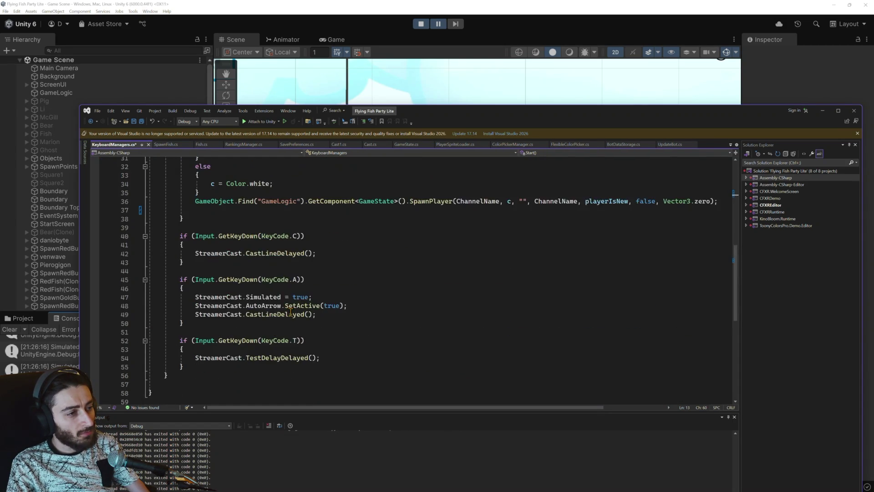
scroll(291, 312, up, 3)
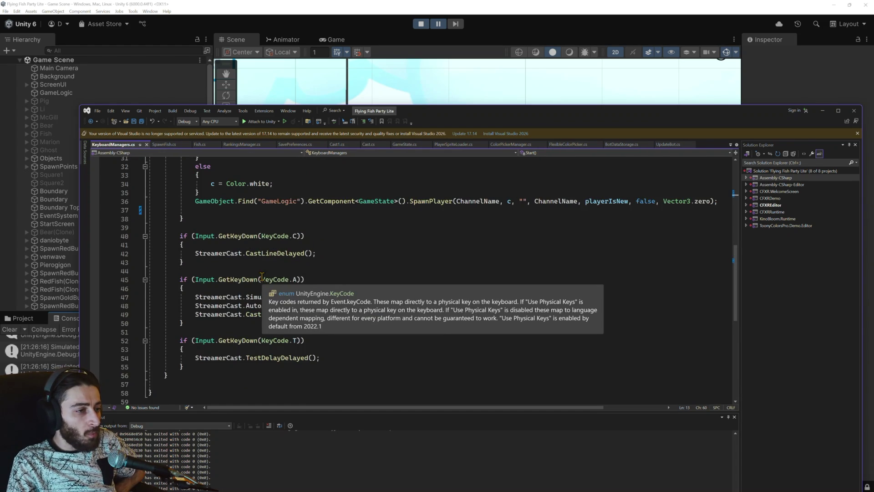
click(376, 10)
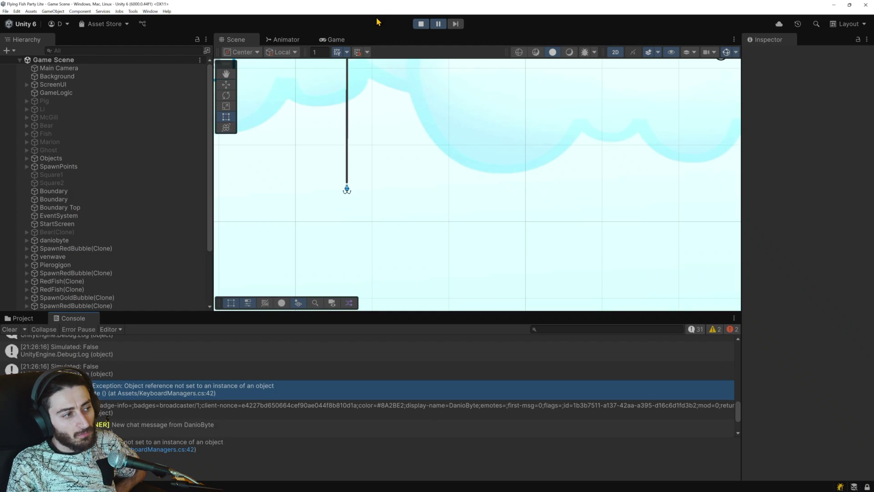
Step: Attach the debugger with a breakpoint on Fish.cs line 66, then play the game in Unity
key(alt+Tab)
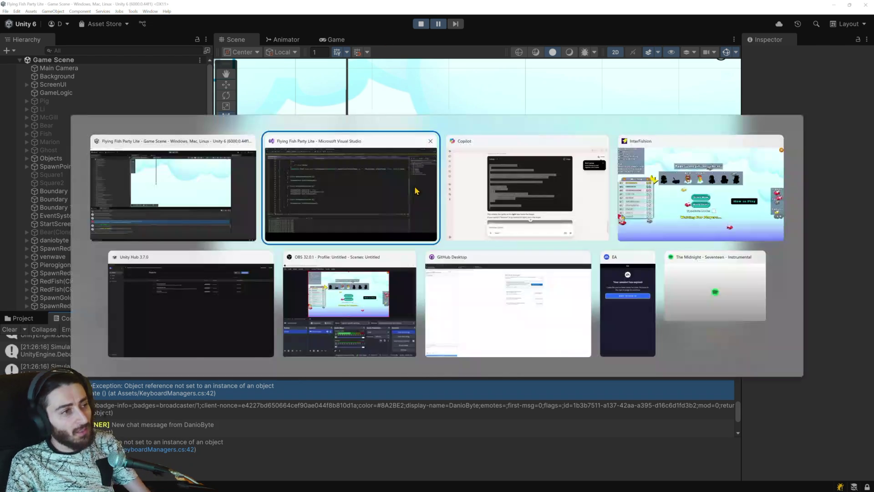
click(264, 122)
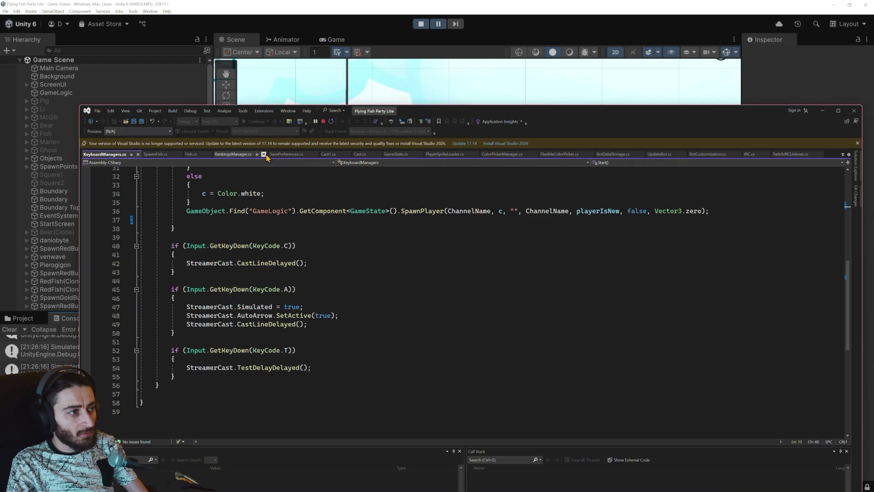
click(190, 154)
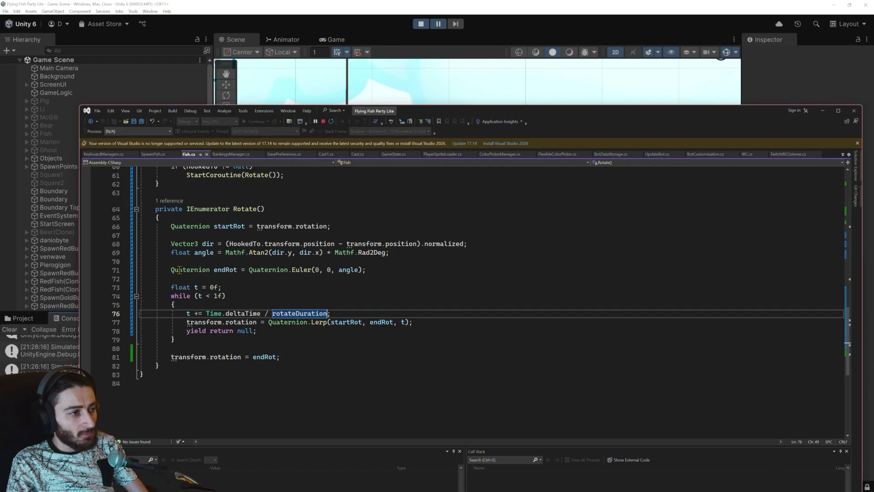
click(86, 227)
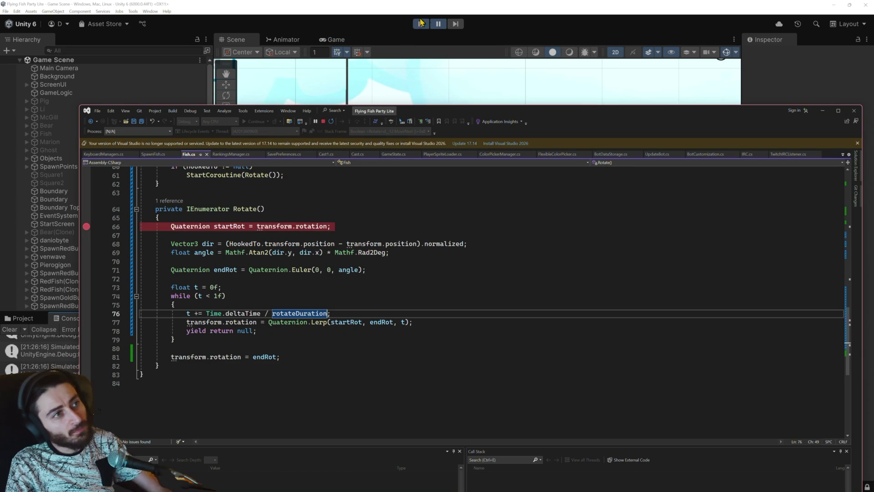
click(419, 22)
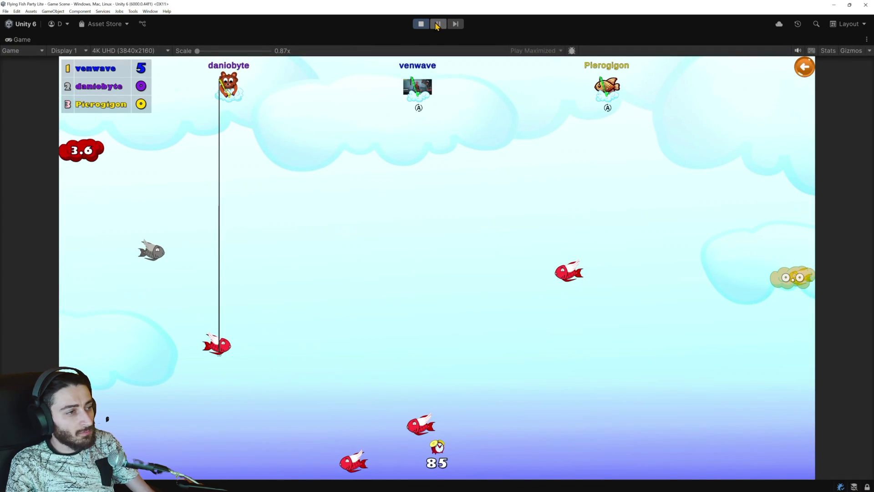
key(alt+Tab)
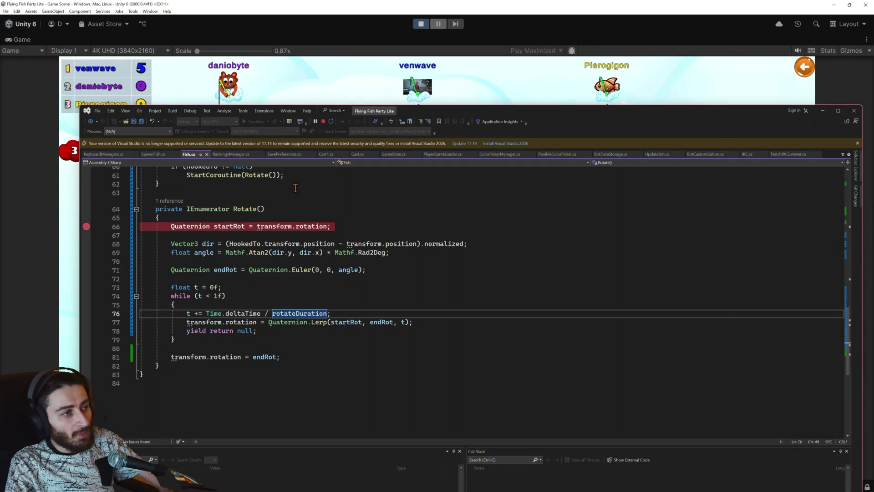
Step: Step Rotate to line 71, confirming dir is (0.00, 0.00, 0.00), and select the dir/angle code
mouse_move(228, 228)
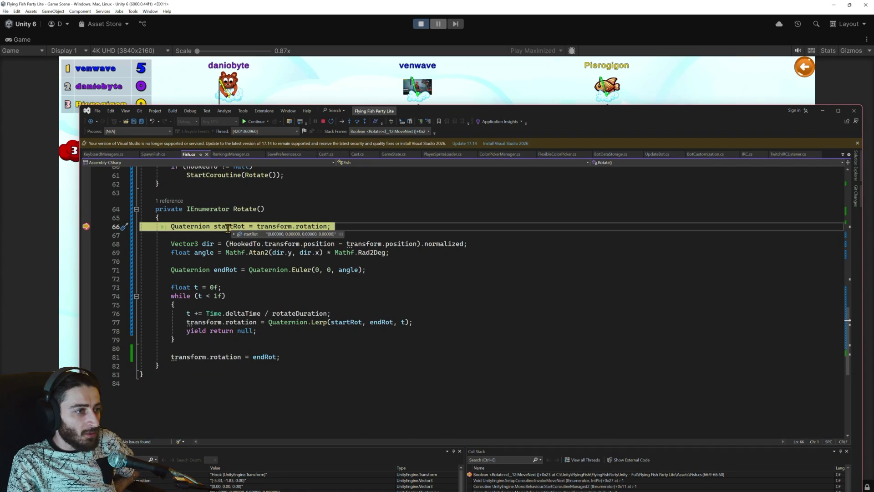
click(358, 121)
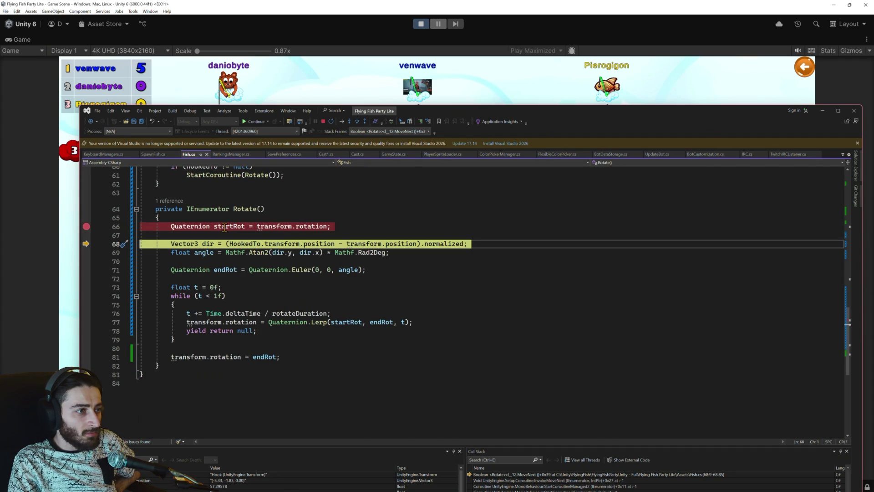
mouse_move(224, 226)
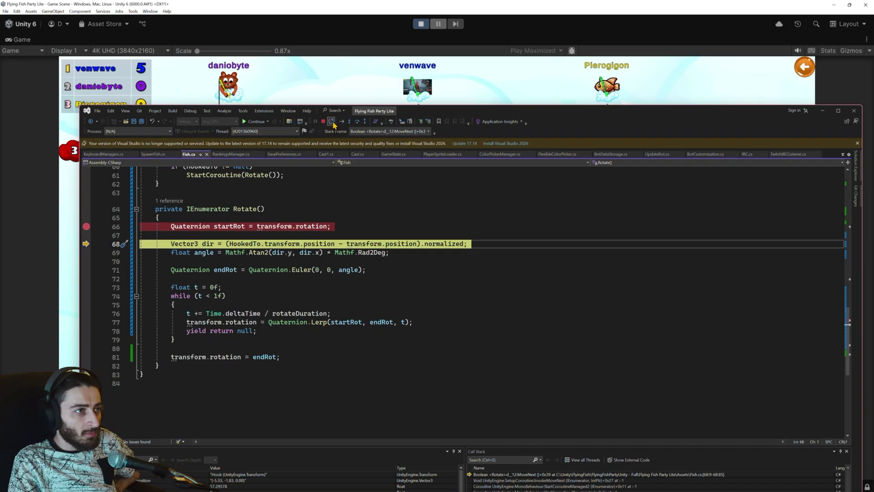
click(357, 121)
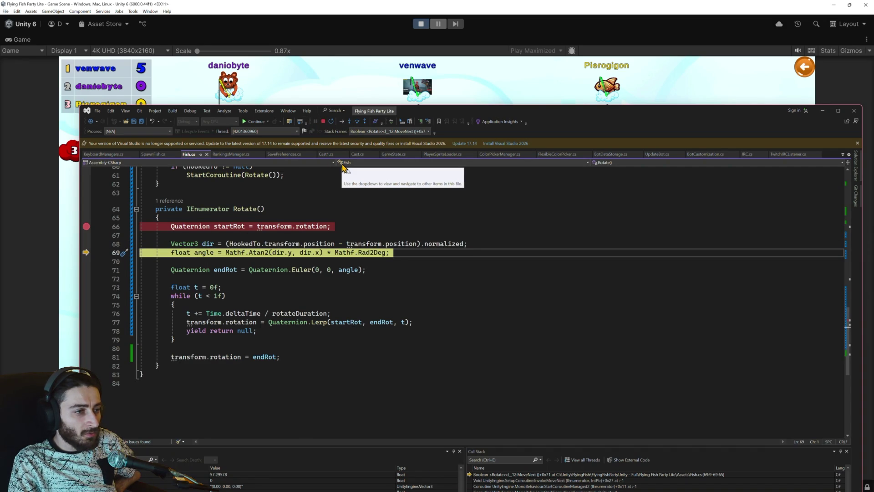
click(358, 121)
mouse_move(202, 252)
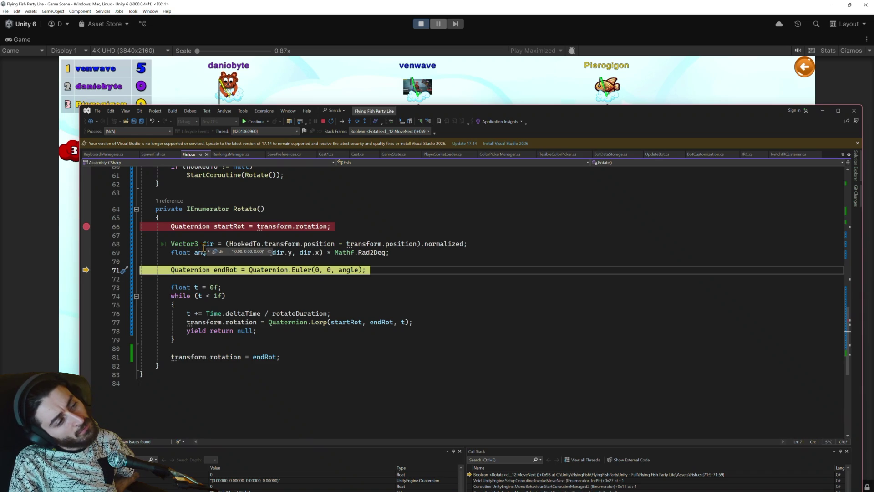
drag(389, 252, 173, 247)
key(alt+Tab)
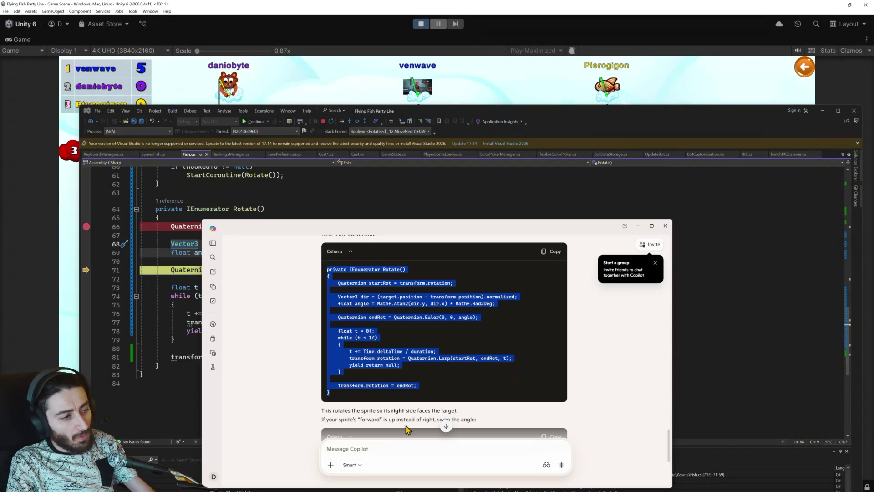
Step: Ask Copilot about what the debugger is showing, pasting in the dir and angle code
click(382, 445)
text(the character)
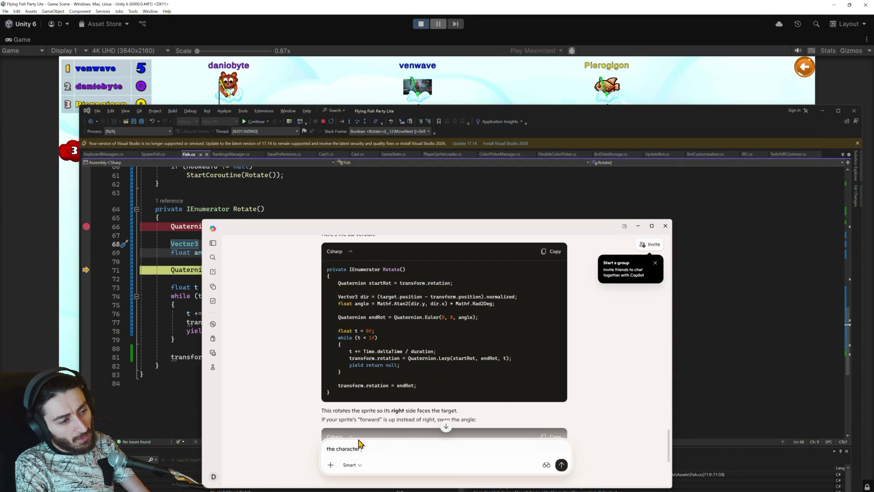
text(ing, both dir an)
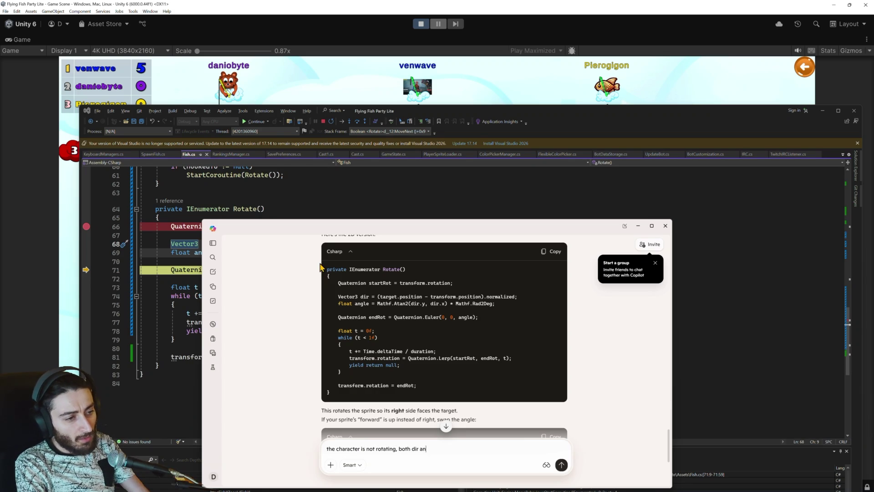
text(showing 0 when i debug)
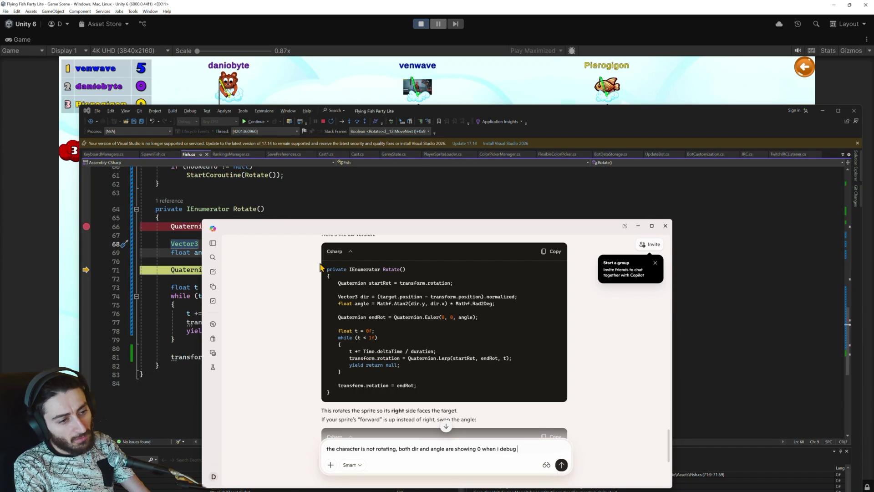
text(:)
key(shift+Return)
key(shift+Return)
key(ctrl+v)
key(Return)
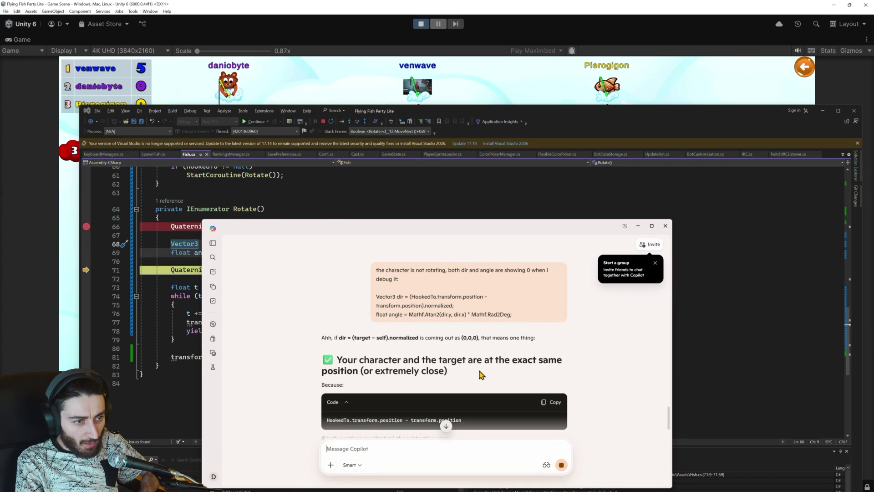
Step: Read Copilot's reply, move the chat window aside, and stop debugging
scroll(478, 371, down, 1)
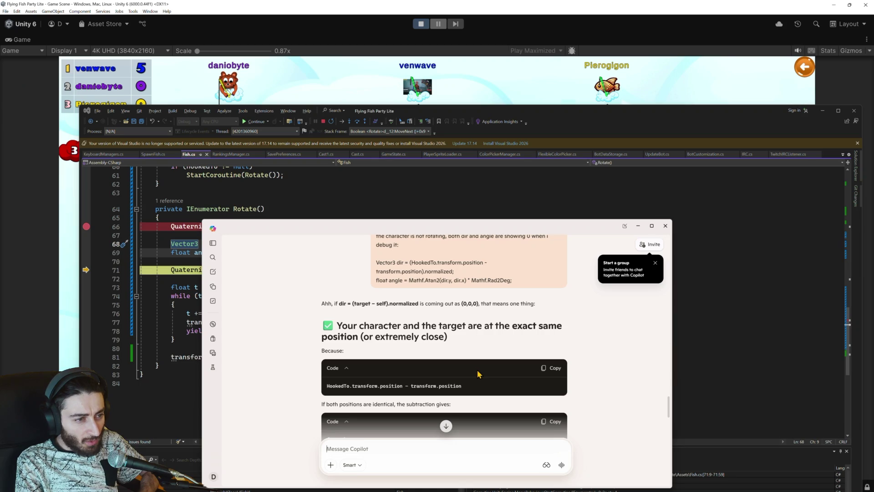
scroll(463, 370, down, 1)
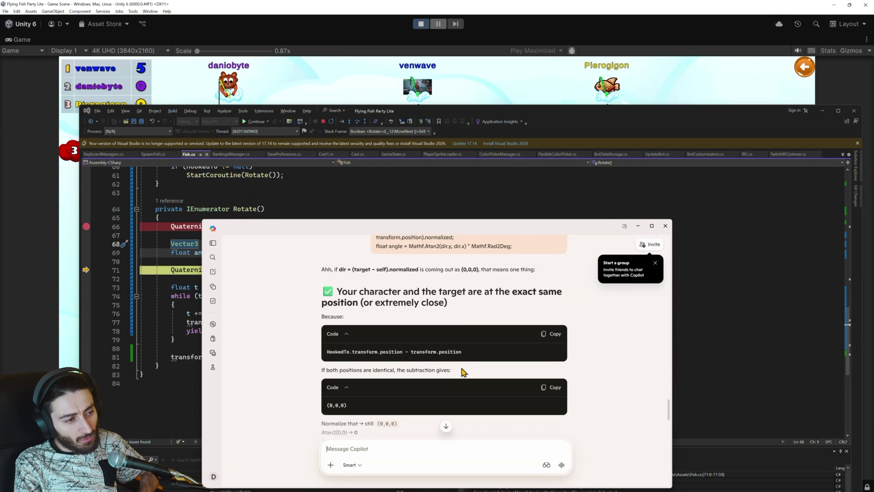
scroll(463, 370, down, 1)
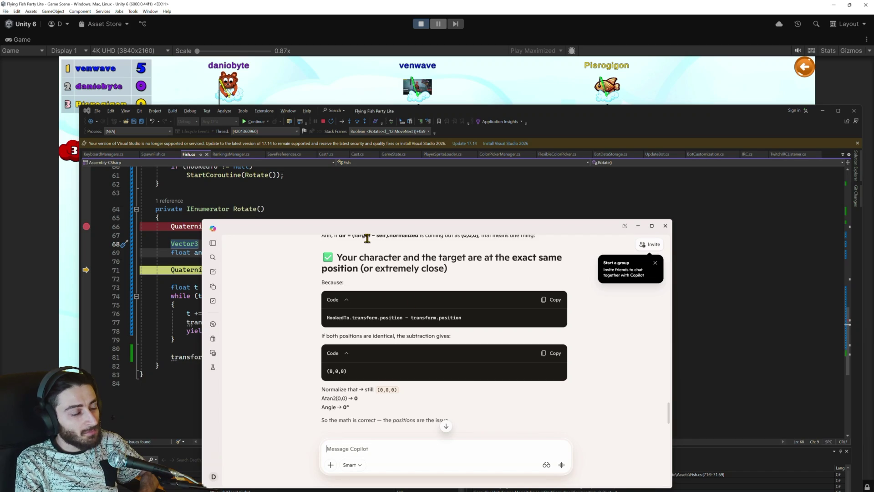
drag(311, 228, 484, 206)
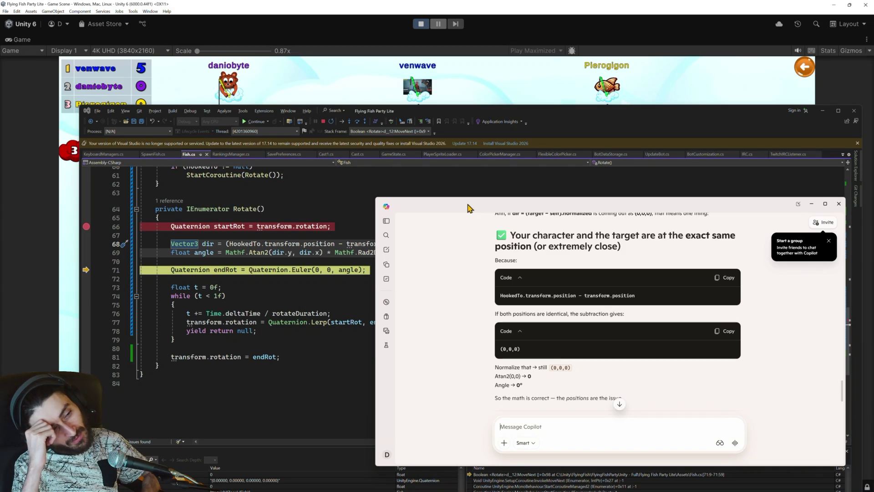
click(324, 123)
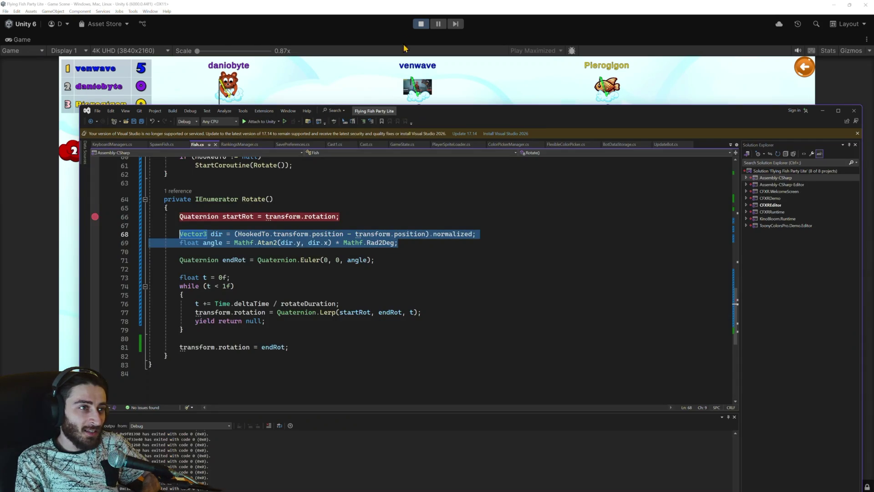
Step: Let Unity reload the scripts, review Fish.cs's top fields and Start method, then return to Copilot
click(421, 23)
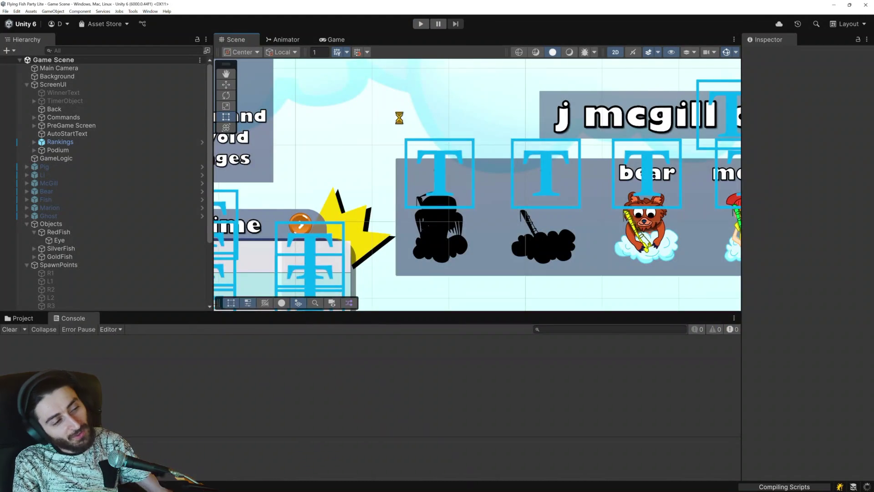
key(alt+Tab)
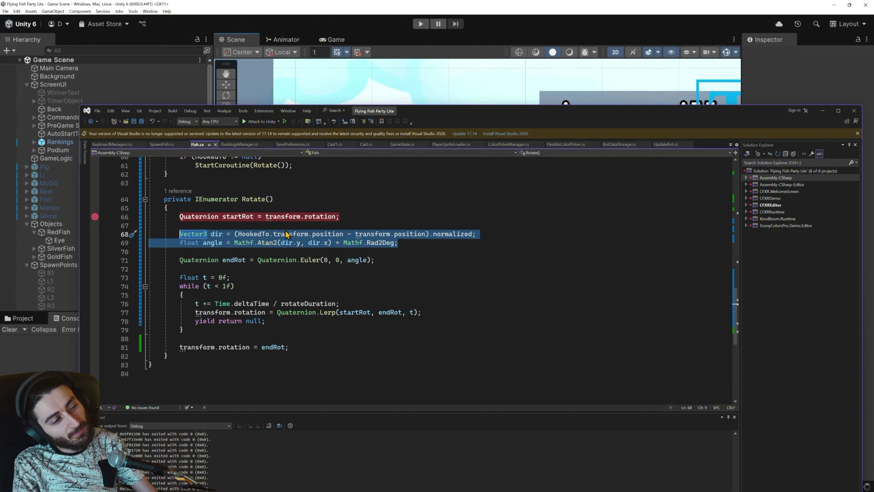
scroll(286, 228, up, 4)
scroll(287, 227, up, 5)
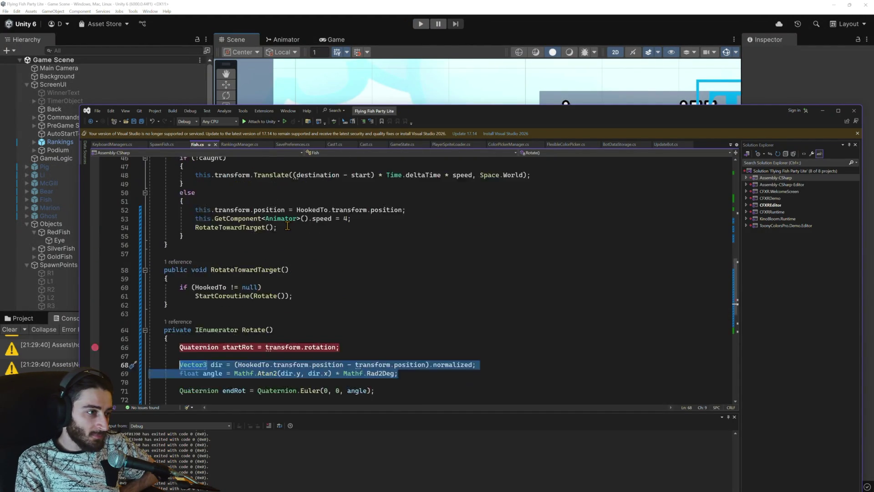
scroll(287, 226, up, 10)
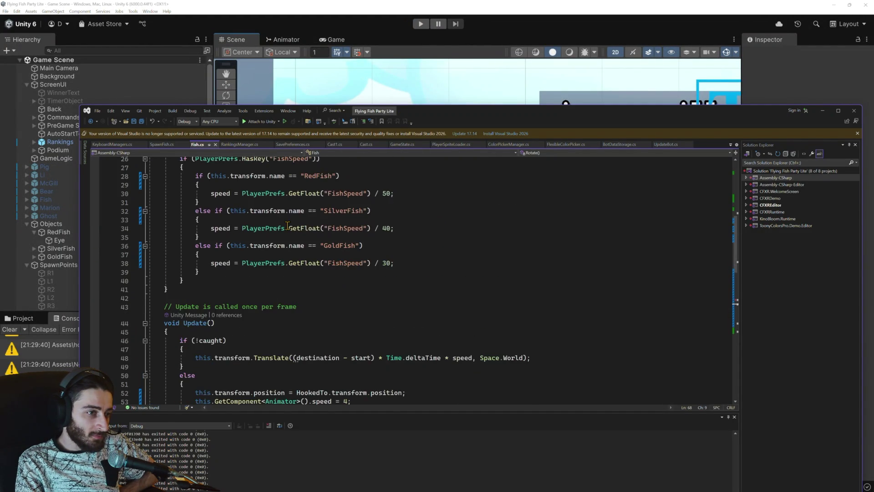
scroll(288, 225, down, 4)
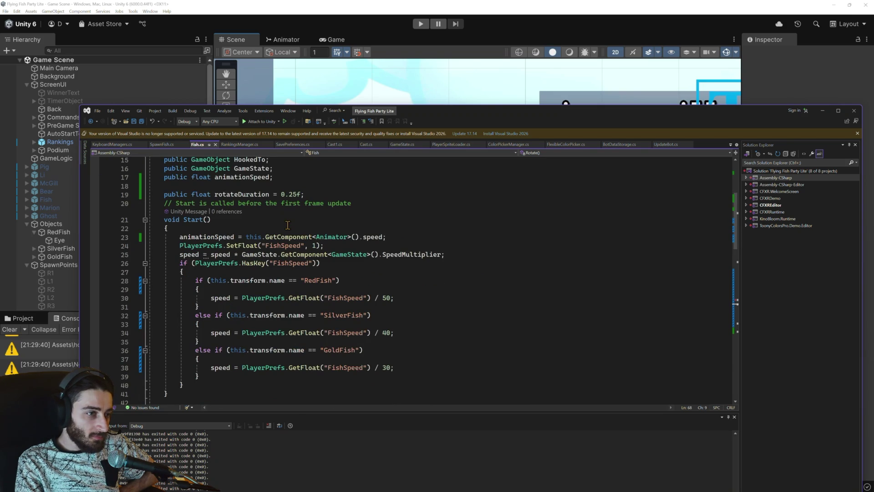
scroll(288, 225, down, 3)
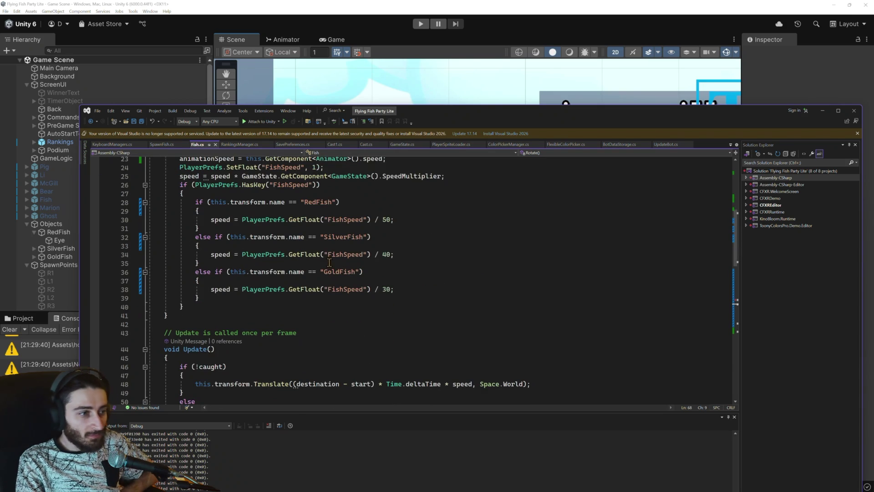
scroll(356, 373, up, 6)
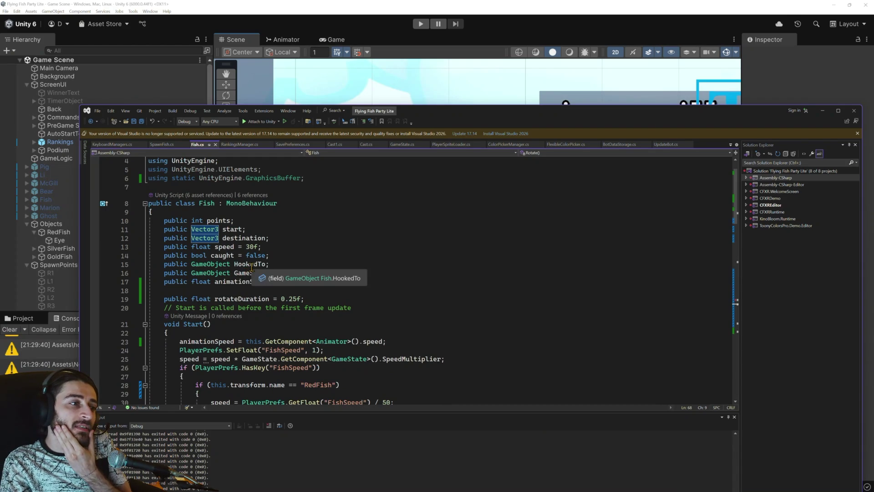
mouse_move(232, 262)
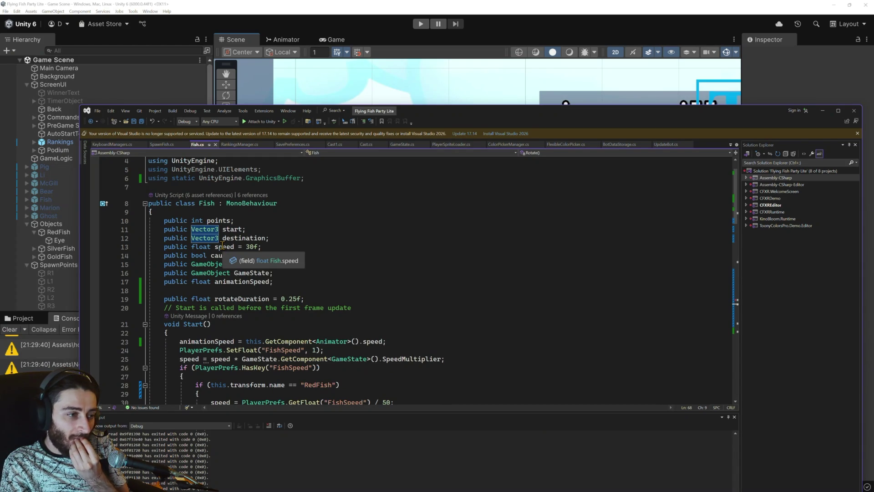
key(alt+Tab)
key(alt+Tab)
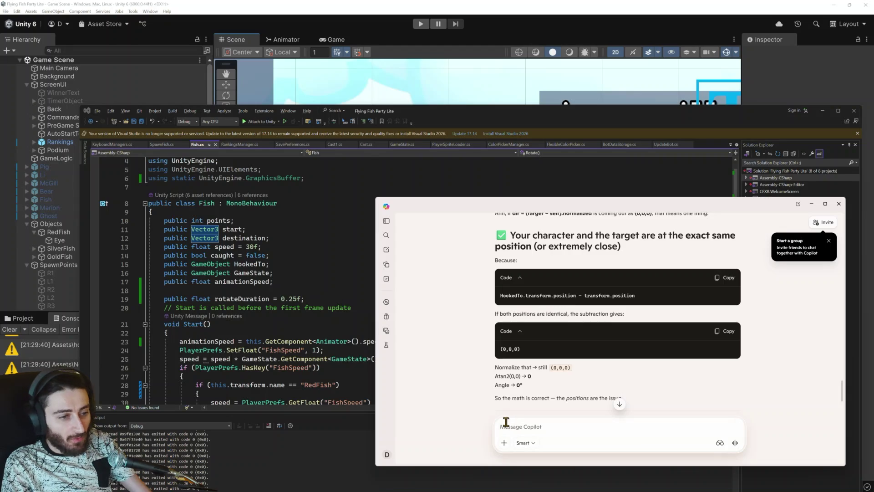
Step: Ask Copilot how to make the character face up no matter which direction it initially went
text(how)
key(BackSpace)
key(BackSpace)
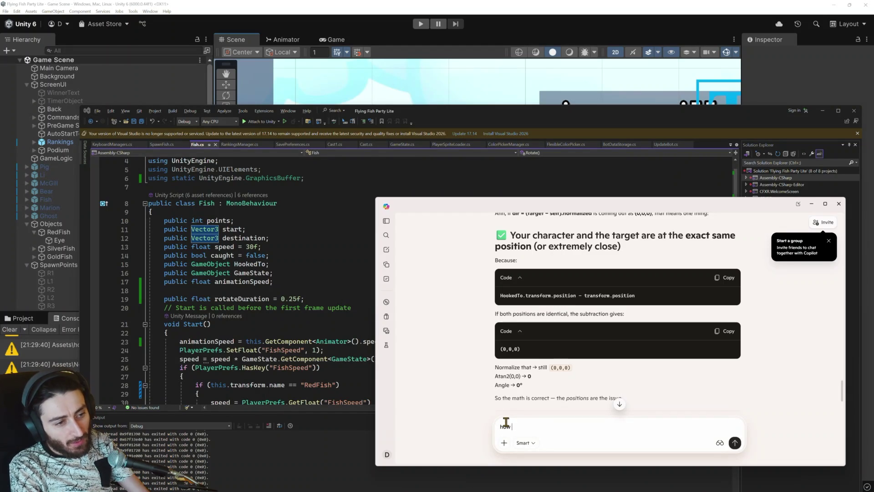
text(make)
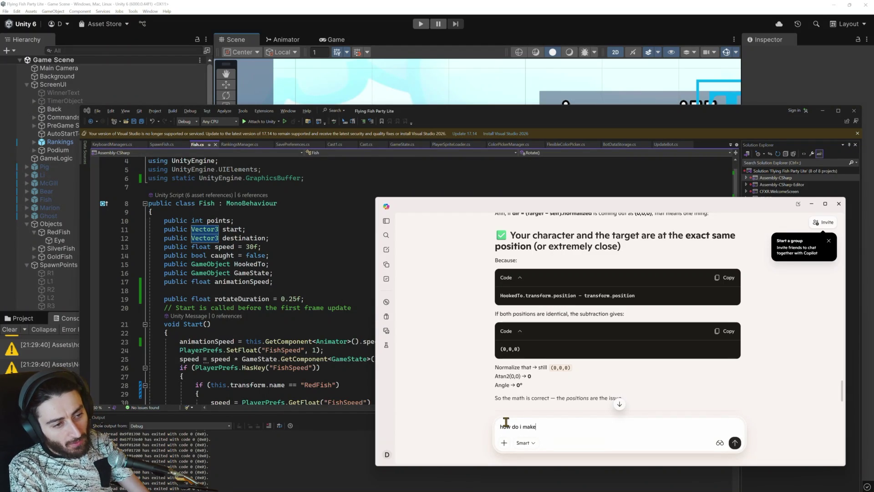
text( the character face up no matter which )
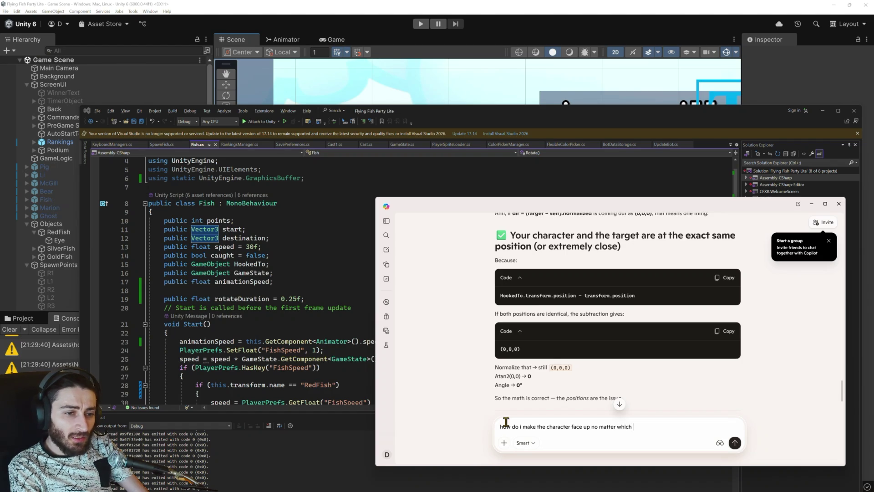
text(directi)
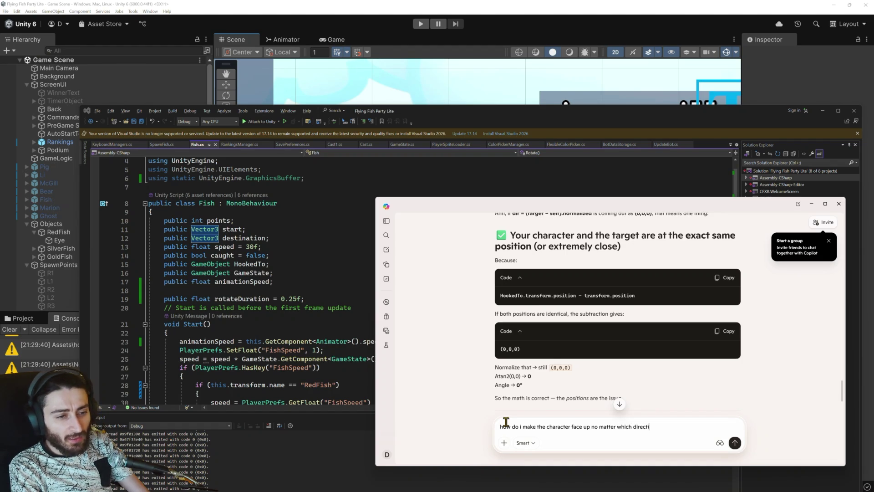
text(on it was going )
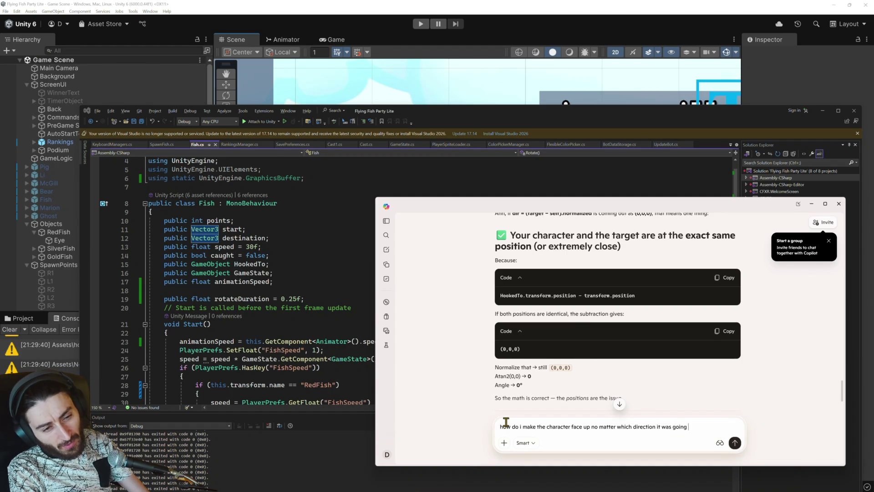
text(initially (left or )
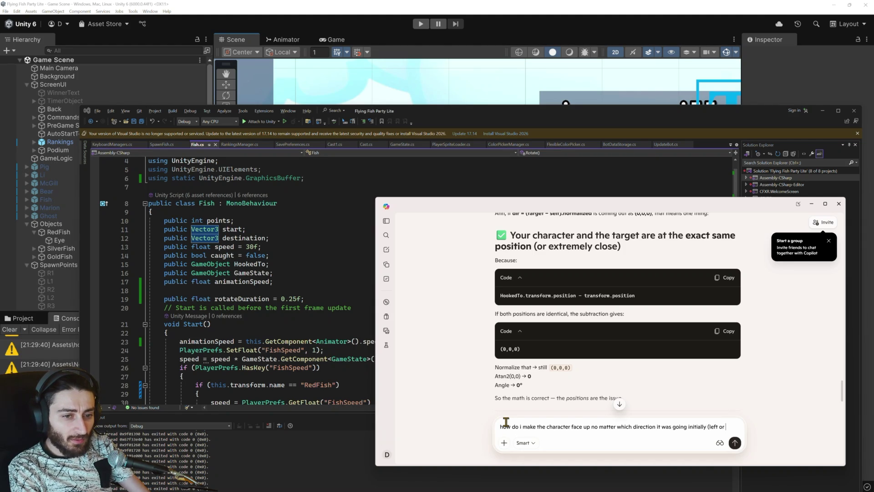
text(right))
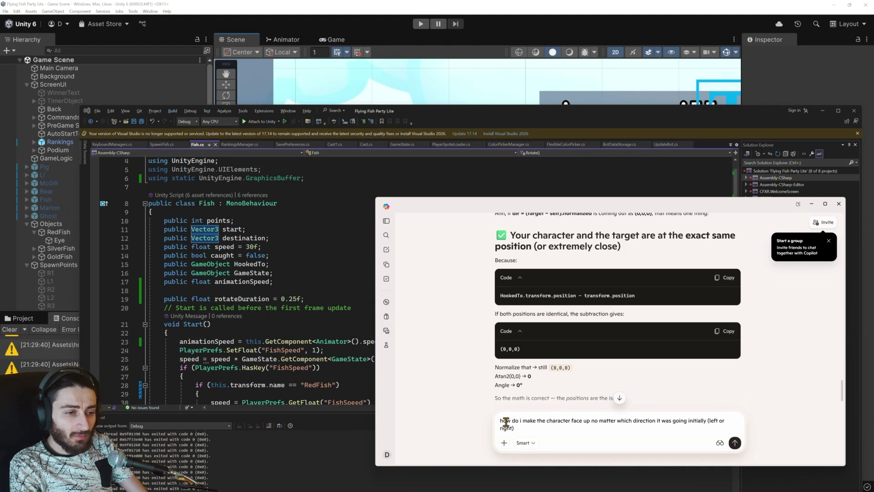
text(?)
key(Return)
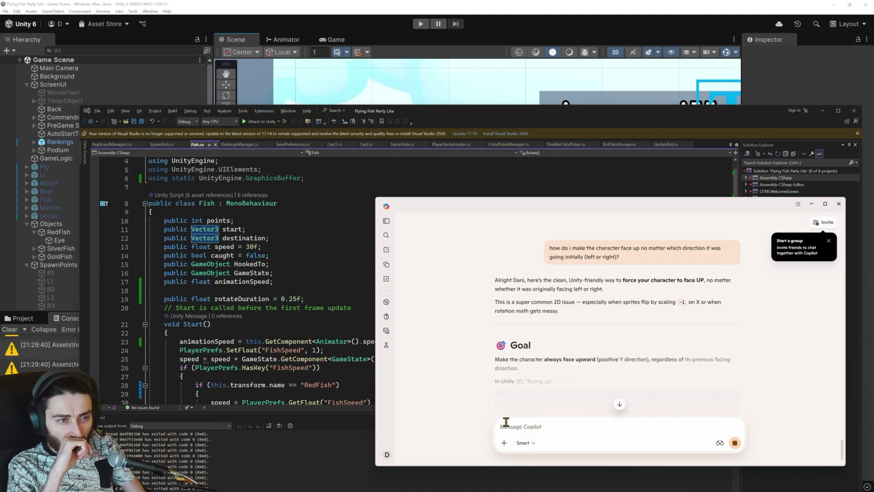
Step: Read through Copilot's reply toward the suggested FaceUpSmooth coroutine
scroll(524, 374, down, 2)
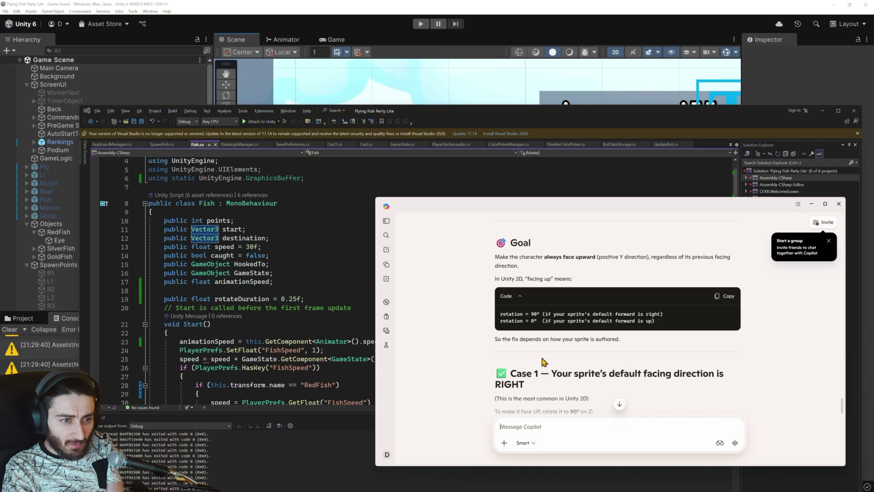
scroll(543, 362, down, 1)
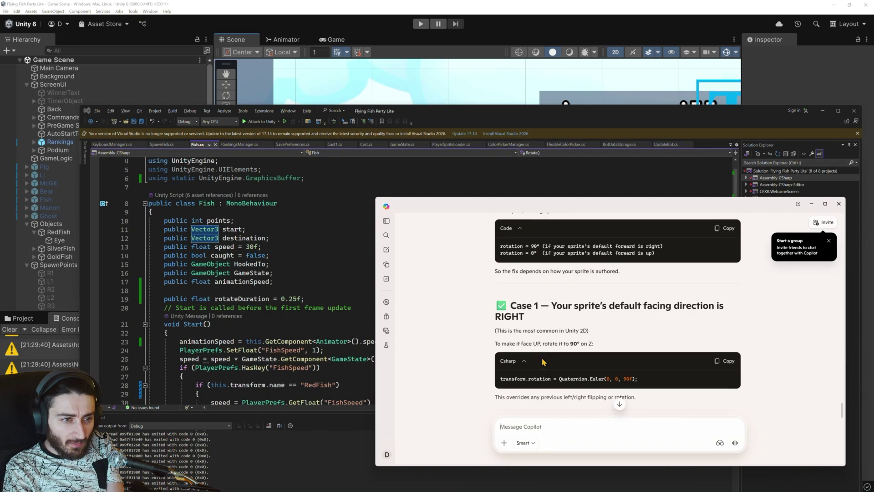
scroll(543, 362, up, 1)
scroll(543, 362, down, 1)
scroll(543, 361, down, 1)
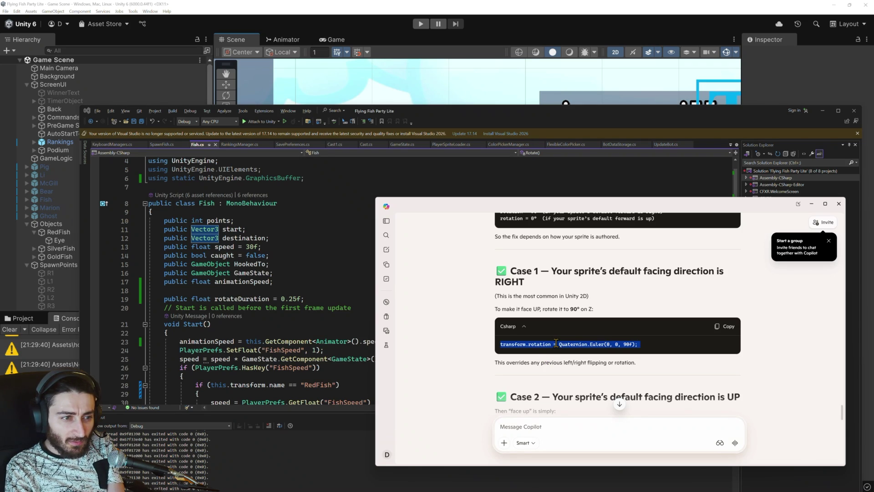
scroll(556, 343, down, 3)
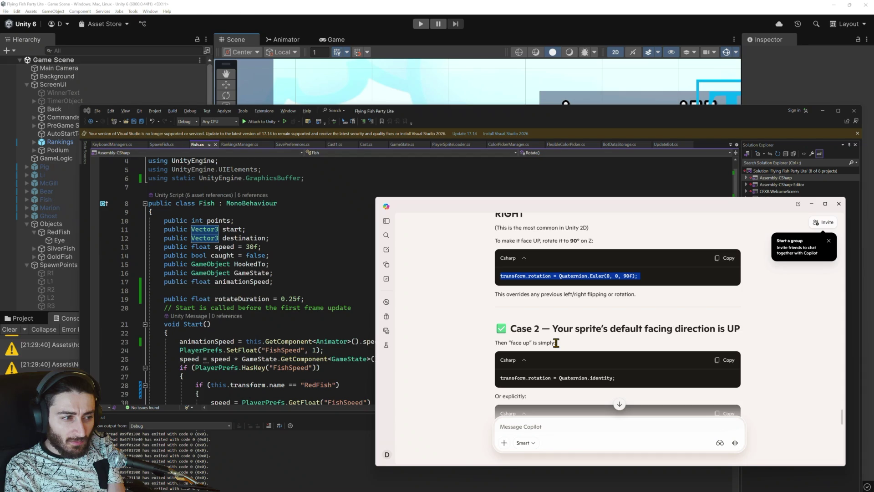
scroll(556, 343, down, 2)
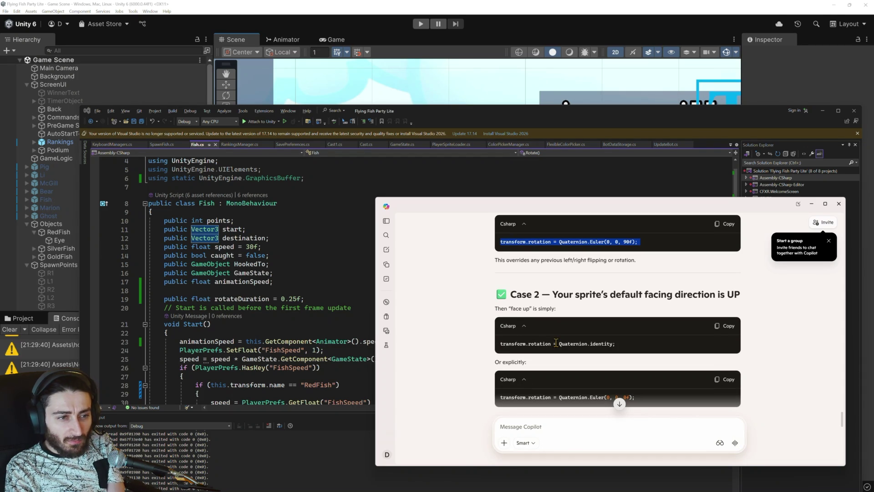
scroll(556, 343, up, 3)
scroll(556, 343, down, 3)
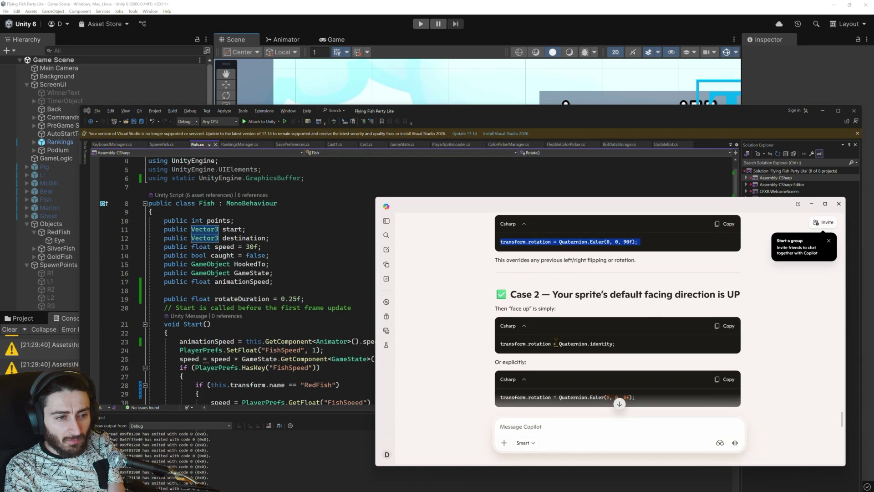
scroll(556, 343, down, 2)
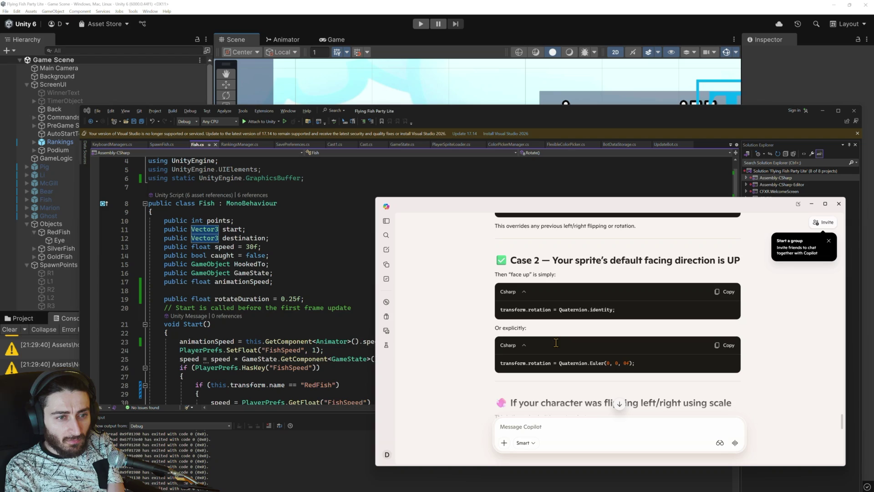
scroll(556, 343, down, 3)
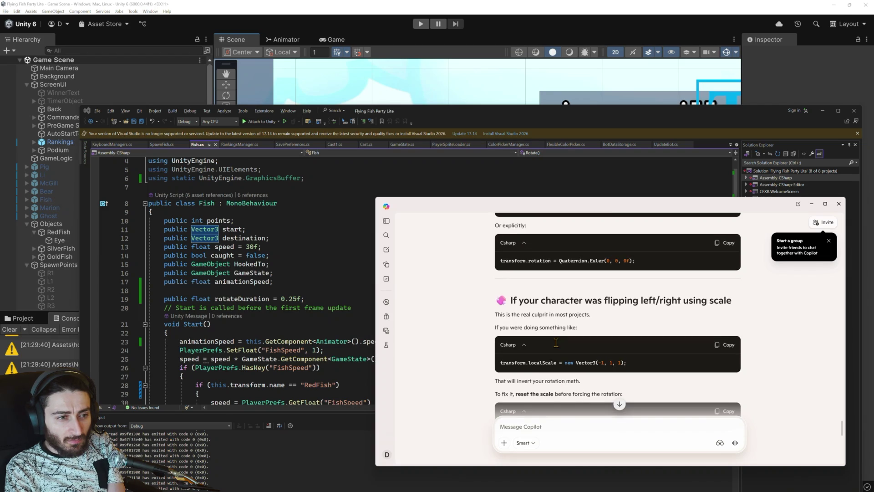
Step: Select the FaceUpSmooth rotation code and scroll Fish.cs down to the Rotate coroutine
scroll(556, 343, down, 1)
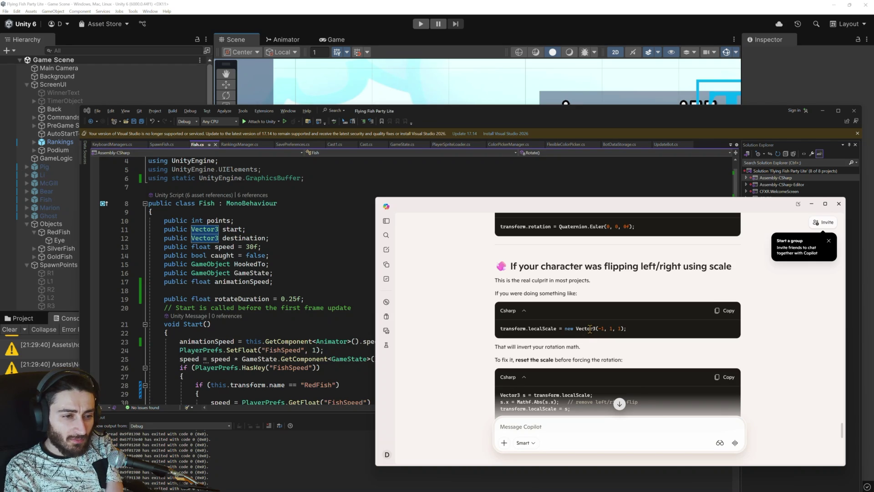
scroll(590, 337, down, 1)
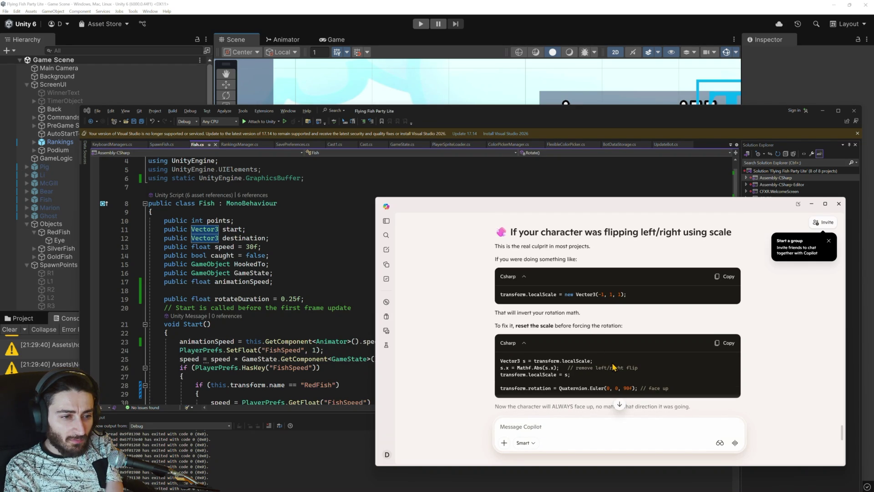
scroll(613, 366, down, 3)
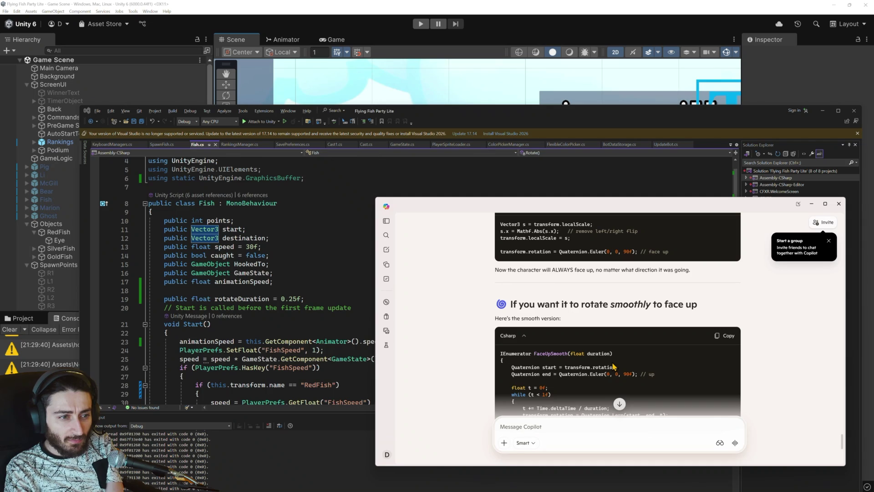
scroll(613, 367, down, 2)
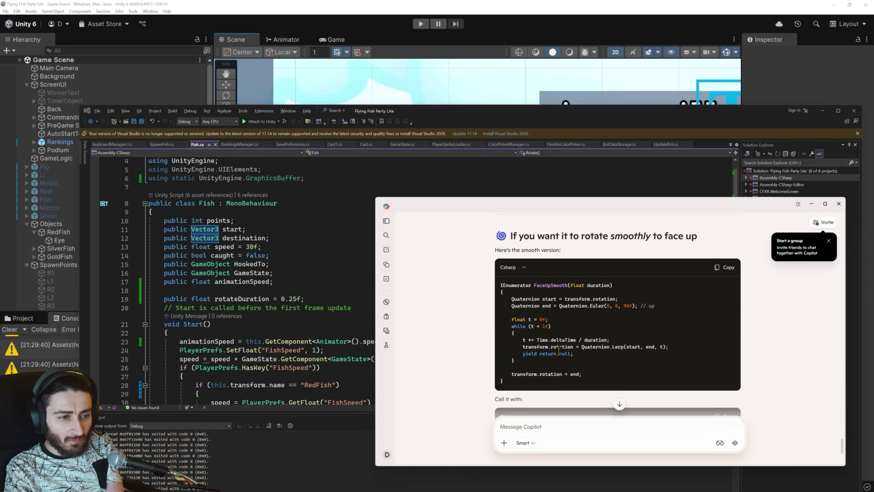
drag(504, 381, 505, 298)
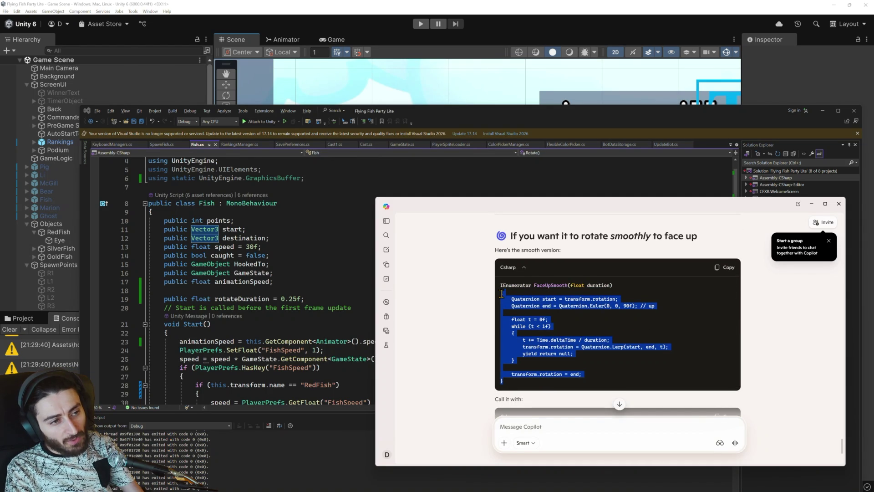
scroll(540, 353, down, 3)
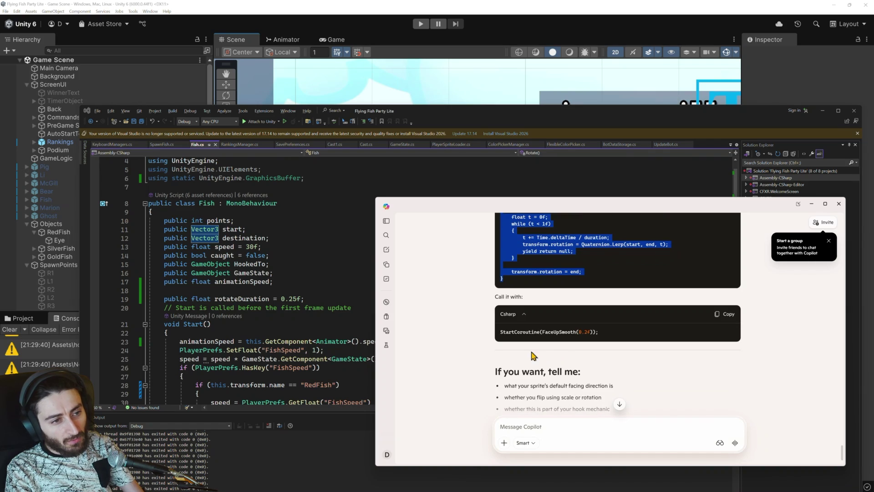
scroll(271, 349, down, 11)
scroll(269, 350, down, 7)
Step: Paste the smooth lerp over Rotate's body, rename duration to rotateDuration on line 73, and let Unity recompile
mouse_move(293, 348)
mouse_down()
mouse_move(180, 286)
mouse_move(179, 216)
mouse_up()
text({     Quaternion start = transform.rotation;     Quaternion end = Quaternion.Euler(0, 0, 90f); // up      float t = 0f;     while (t < 1f)     {         t += Time.deltaTime / duration;         transform.rotation = Quaternion.Lerp(start, end, t);         yield return null;     }      transform.rotation = end; })
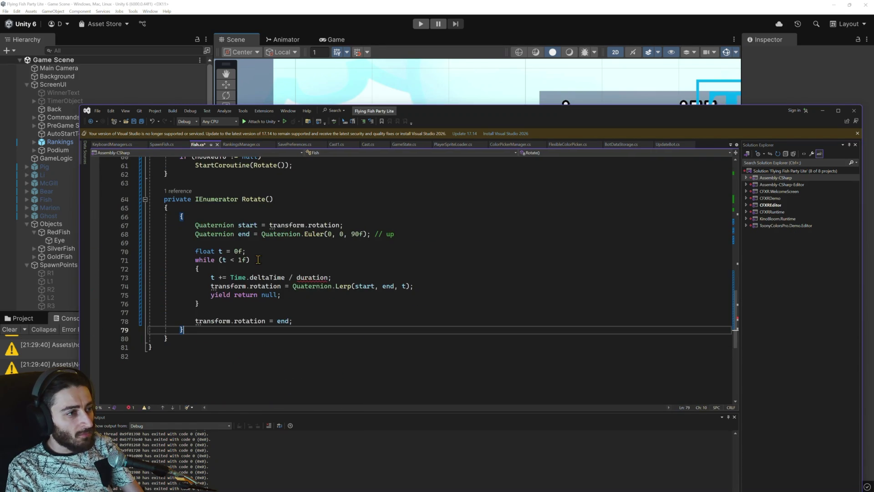
double_click(309, 277)
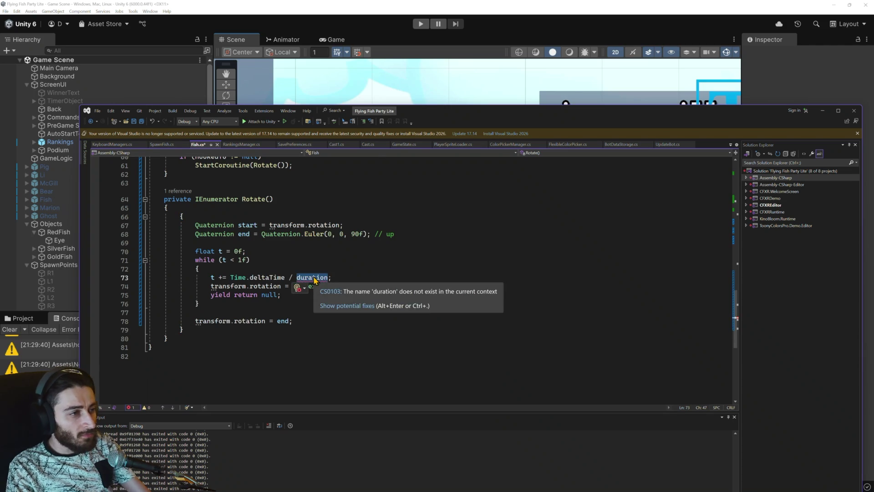
text(rota)
key(Tab)
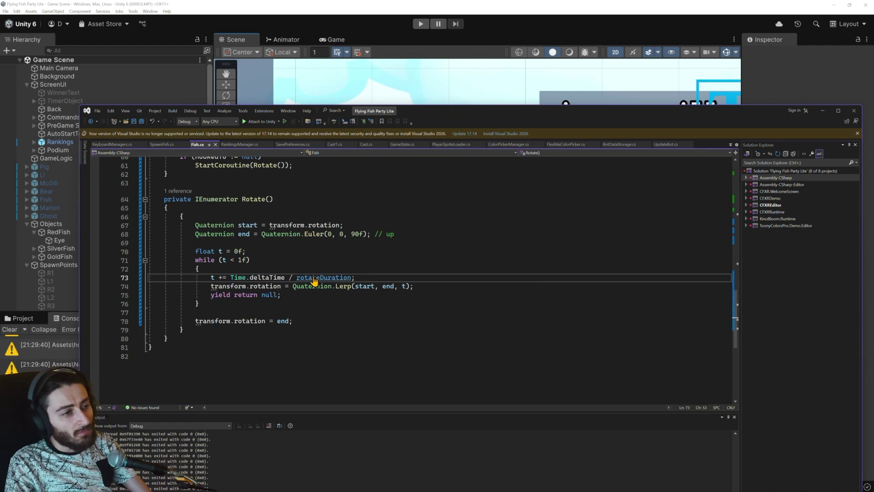
click(419, 58)
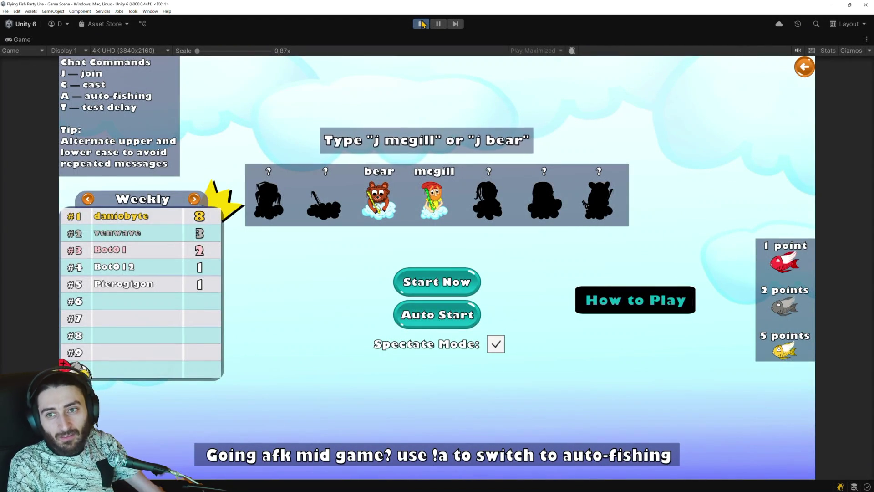
Step: Bring the running game to the front and start the fishing round
key(alt+Tab)
key(Tab)
key(Tab)
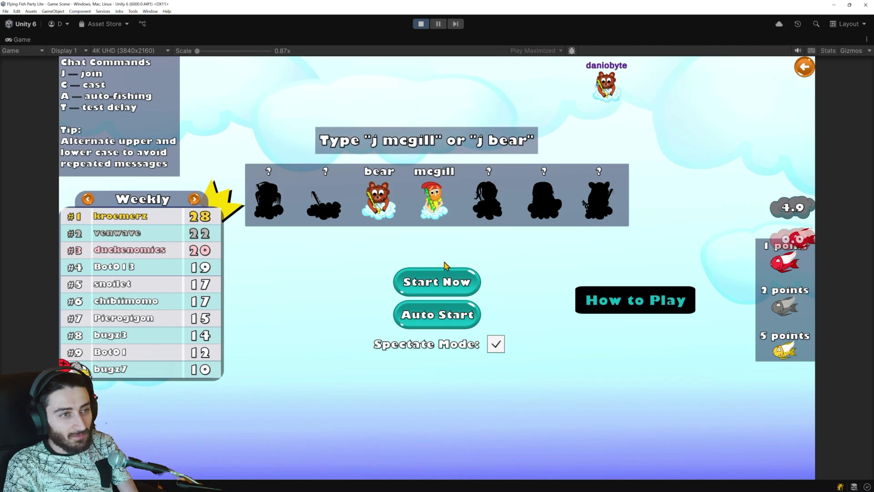
click(446, 281)
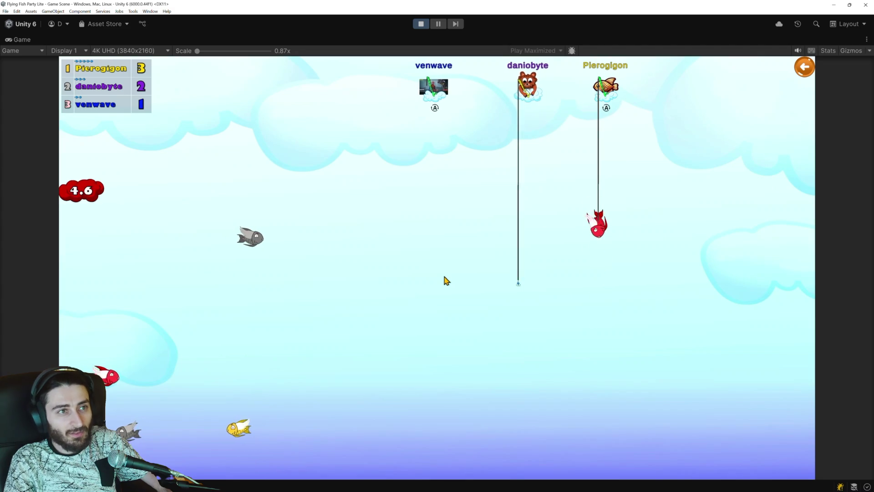
Step: Stop the game and tell Copilot 'the fish facing left initially is facing down after rotation'
click(422, 26)
key(alt+Tab)
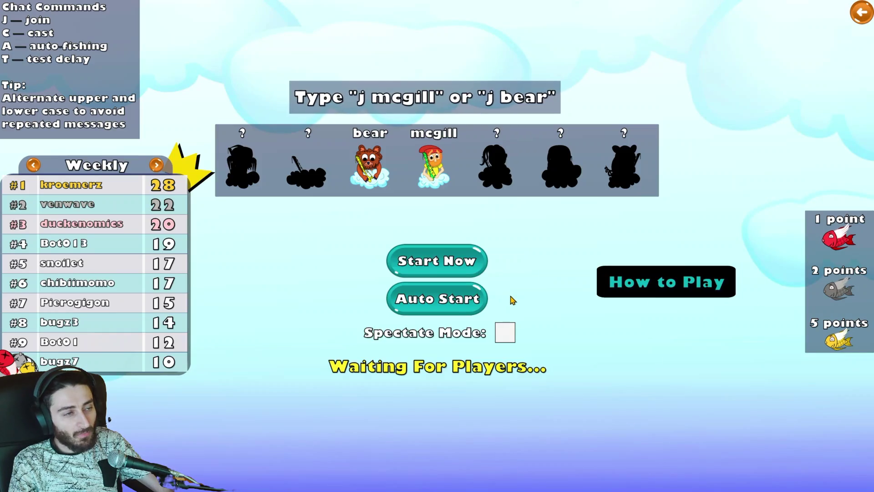
key(alt+Tab)
key(alt+Tab)
key(alt+Tab)
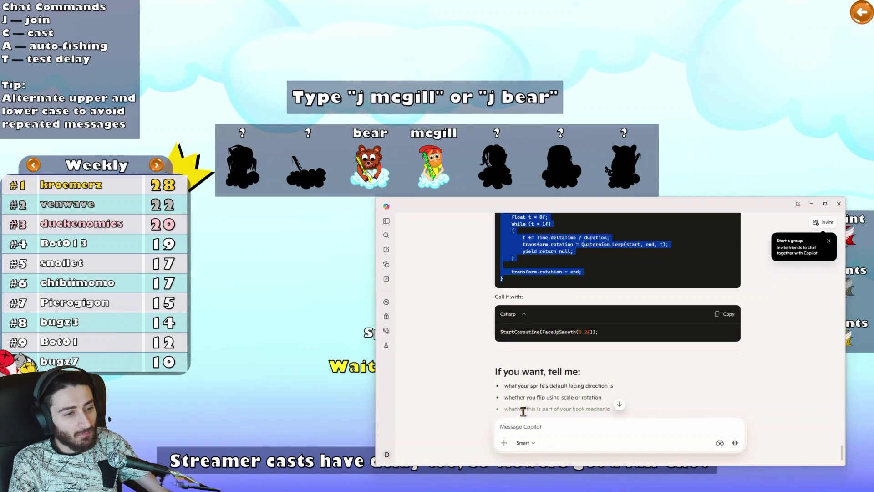
text(the fish)
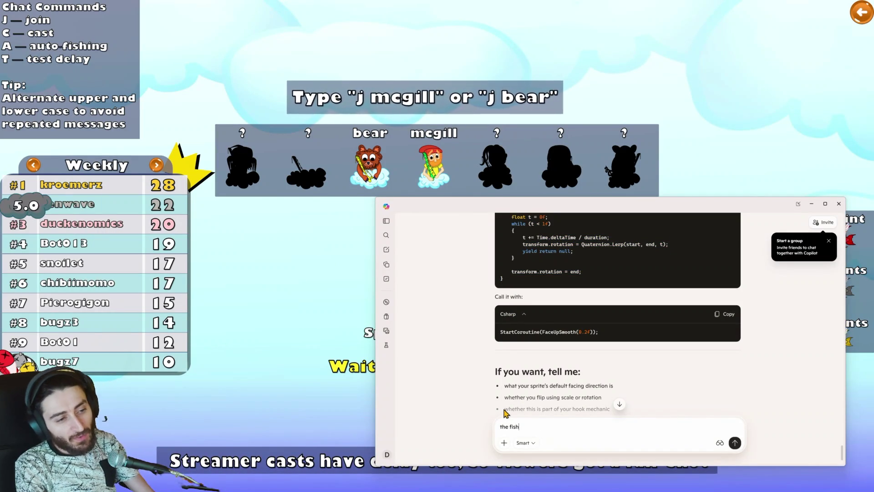
text( facing right initiall)
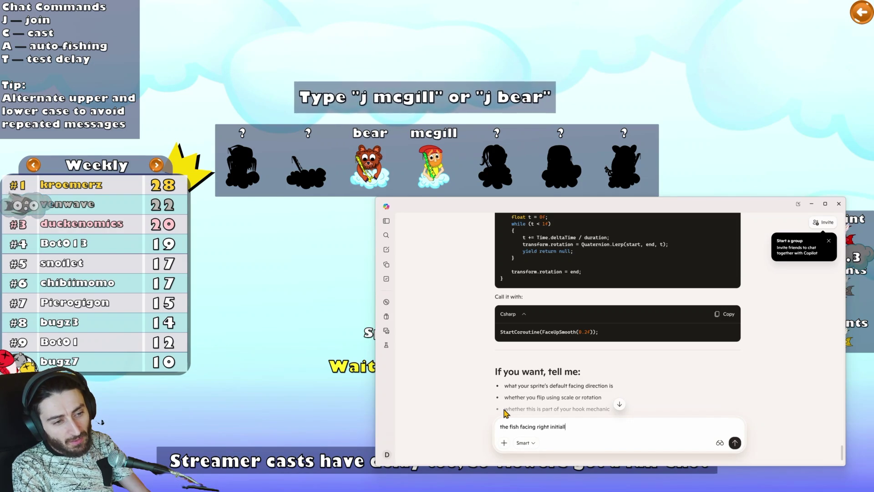
text(y is facing up after rotation but the f)
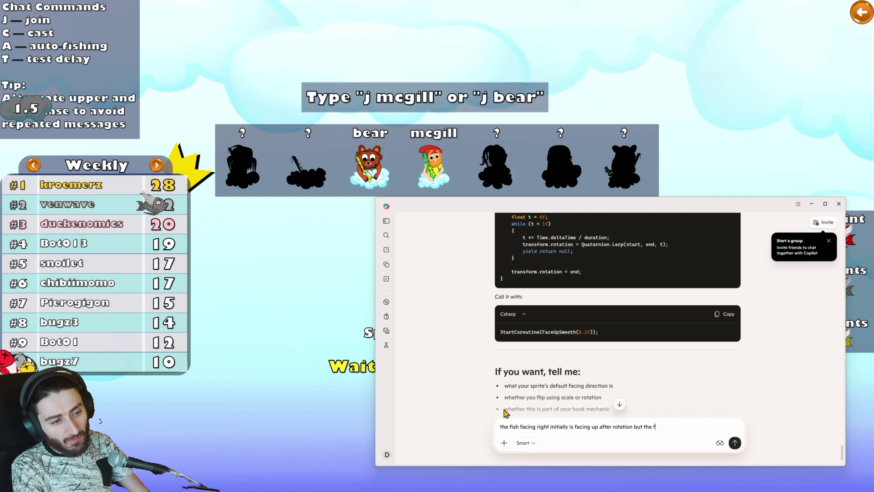
text(ish facing left initially is facing)
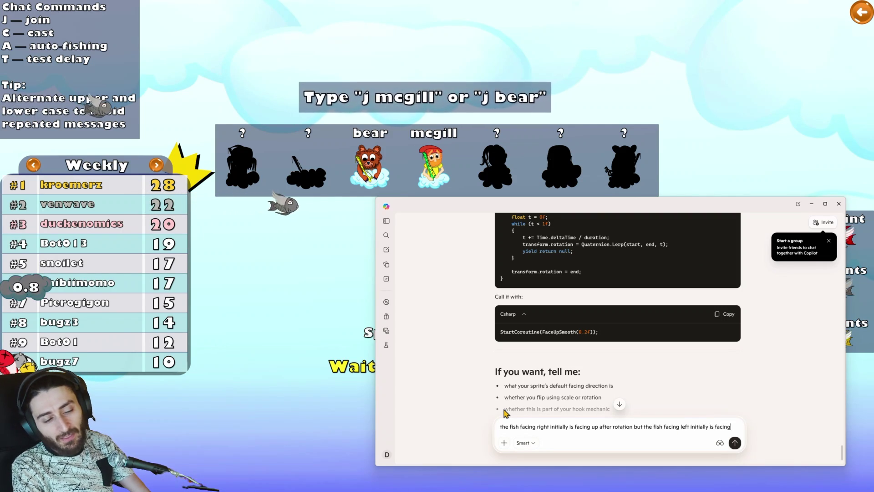
text( down after rotation)
key(Return)
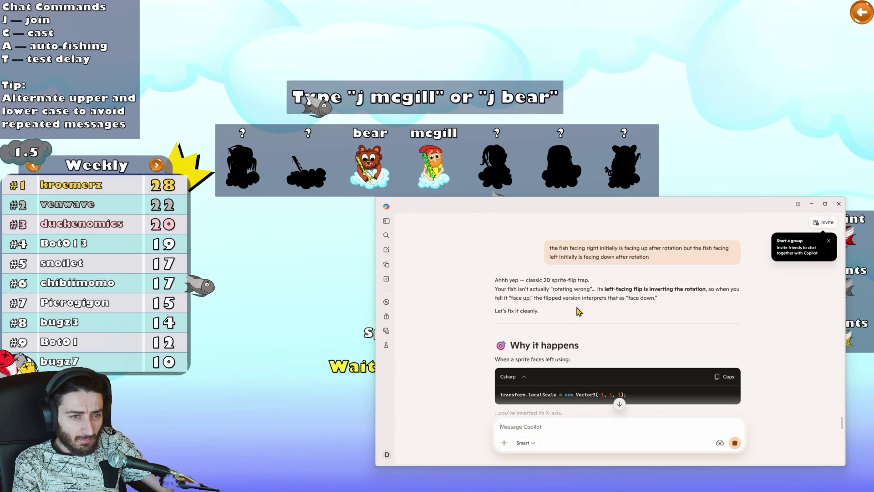
Step: Scroll to Copilot's Mathf.Abs scale fix and select its smooth version code
scroll(586, 319, down, 2)
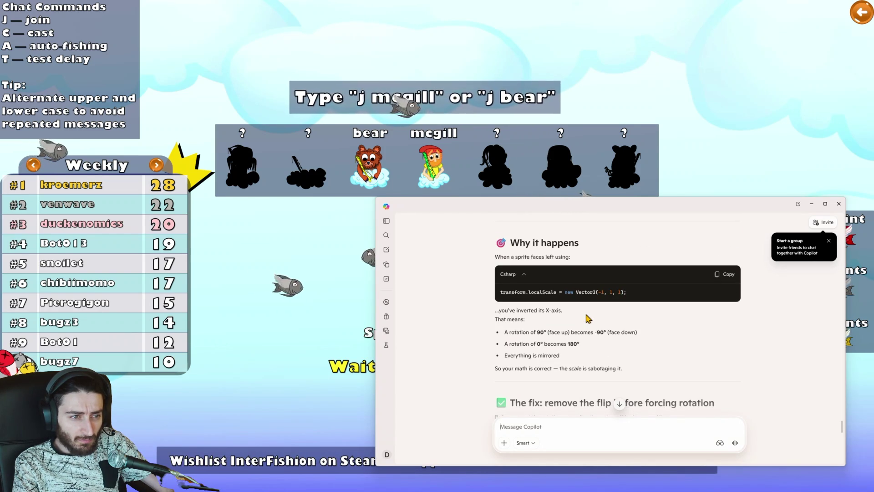
scroll(586, 318, down, 2)
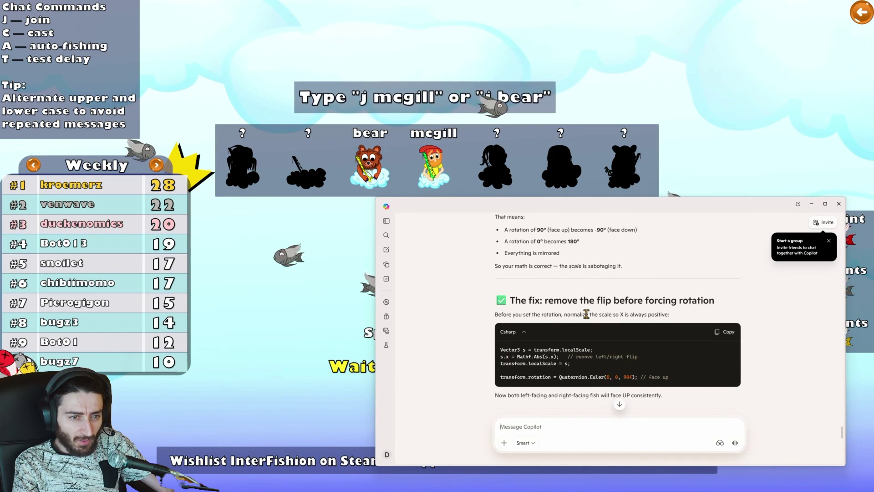
scroll(586, 315, down, 3)
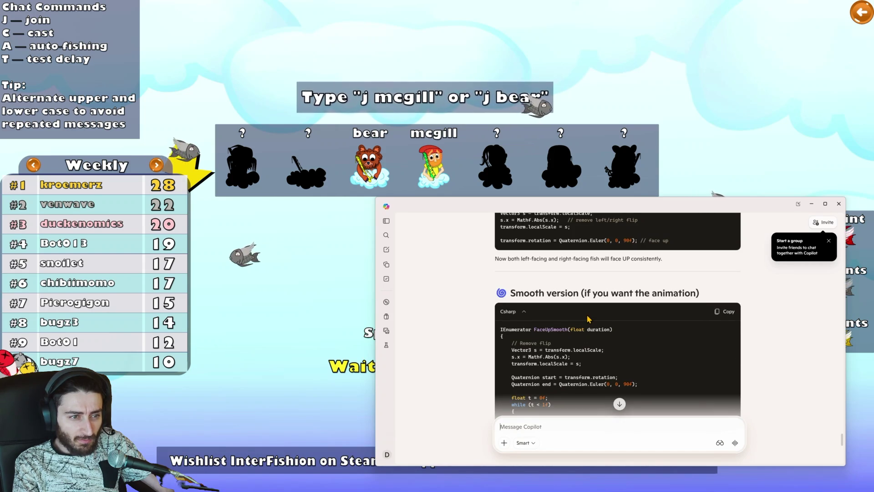
scroll(588, 319, down, 2)
mouse_move(510, 247)
mouse_down()
mouse_move(588, 257)
mouse_move(547, 332)
mouse_up()
key(ctrl+c)
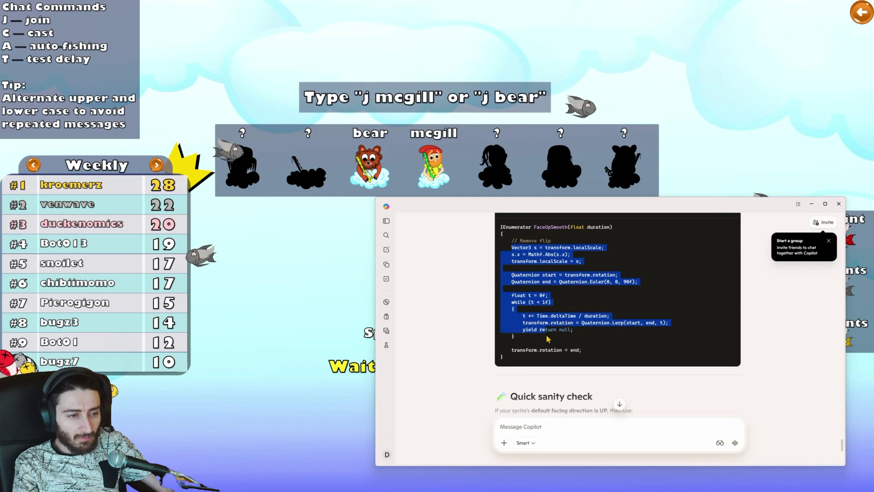
key(alt+Tab)
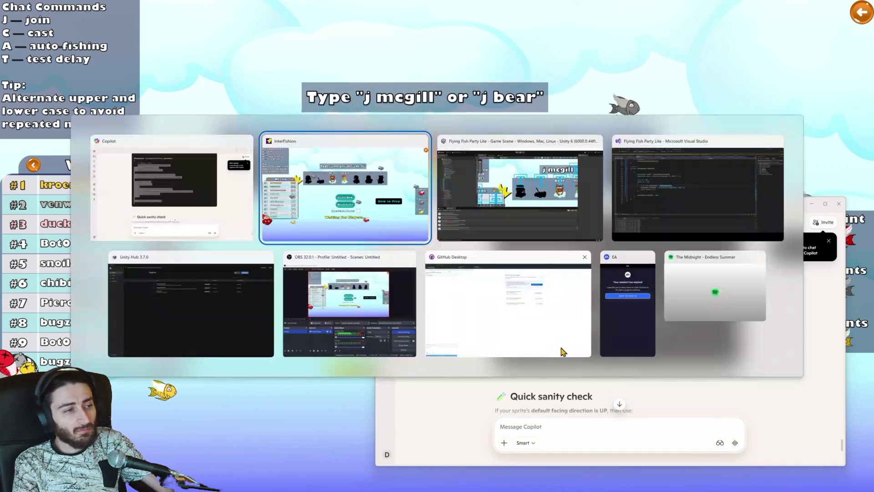
Step: Paste the Mathf.Abs scale-fix code over Rotate's body and rename duration to rotateDuration on line 76
key(alt+Tab)
key(alt+Tab)
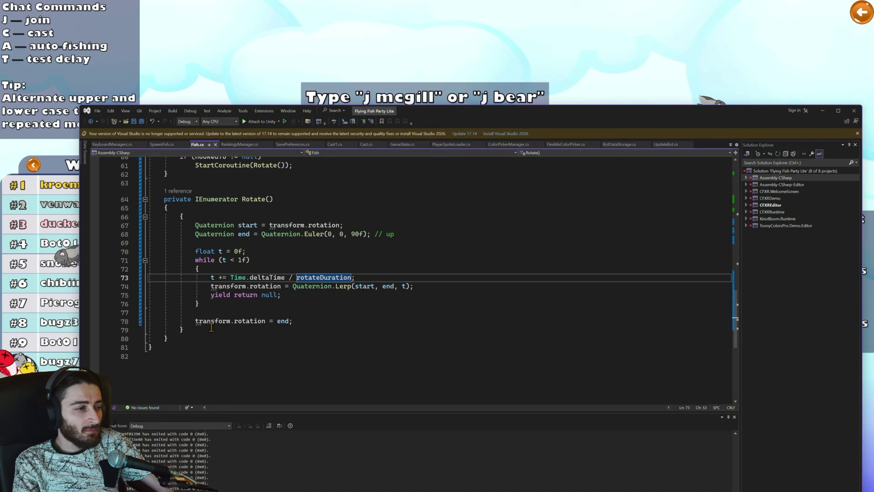
drag(212, 328, 180, 253)
click(173, 323)
drag(187, 333, 178, 216)
key(ctrl+v)
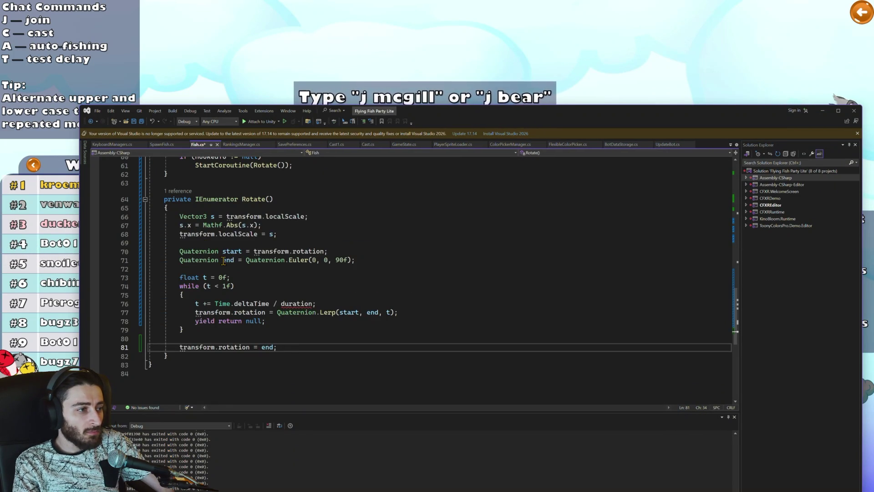
click(296, 304)
double_click(296, 304)
text(rot)
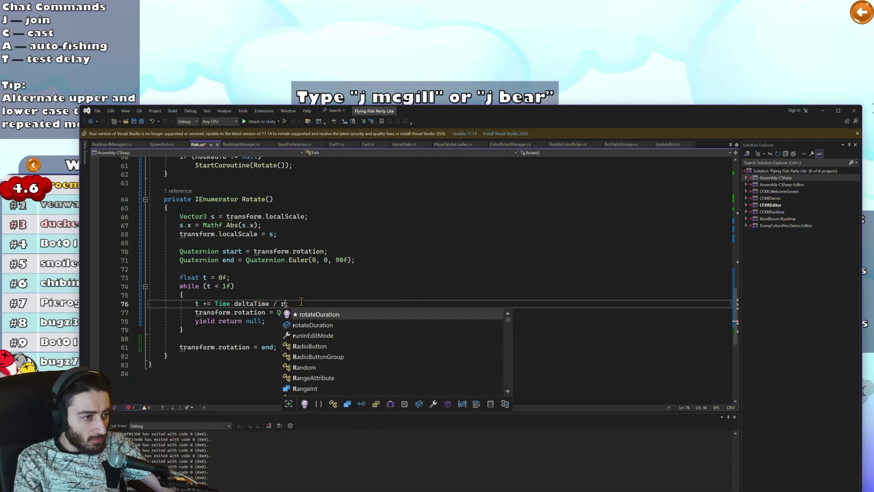
text(at)
key(Tab)
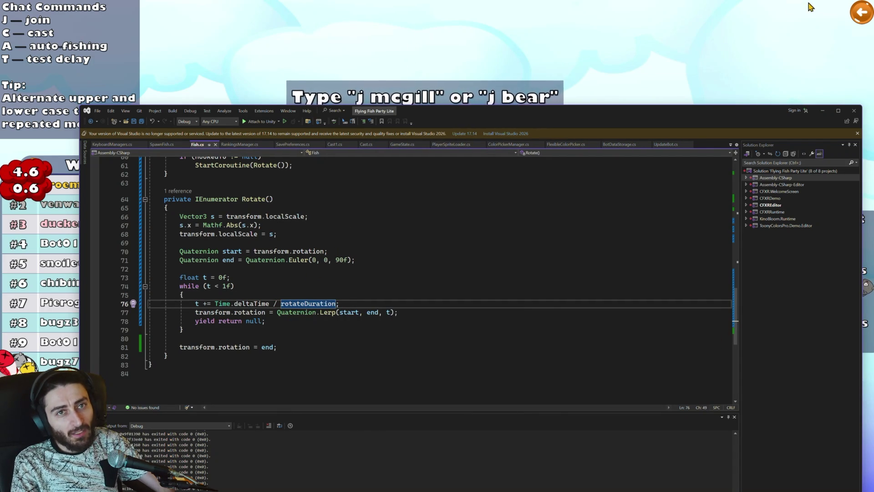
click(856, 15)
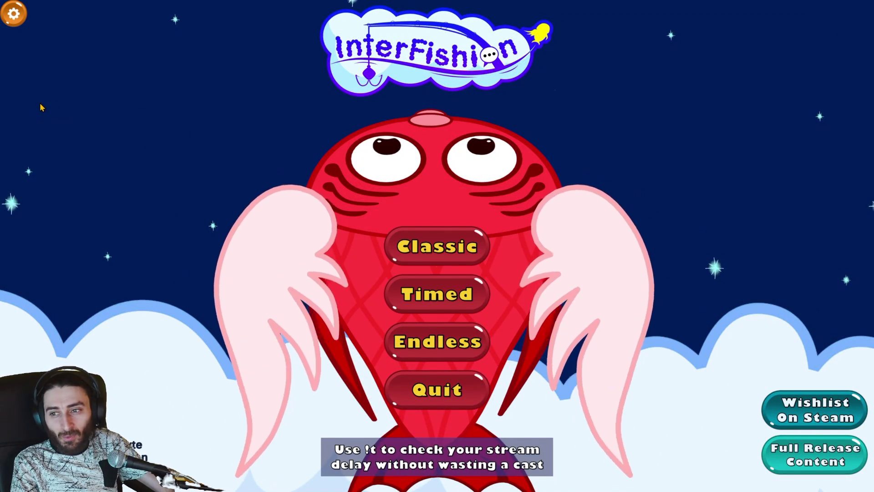
Step: Choose Classic mode with automatic start, then restart Unity's play mode to test the fix
click(435, 254)
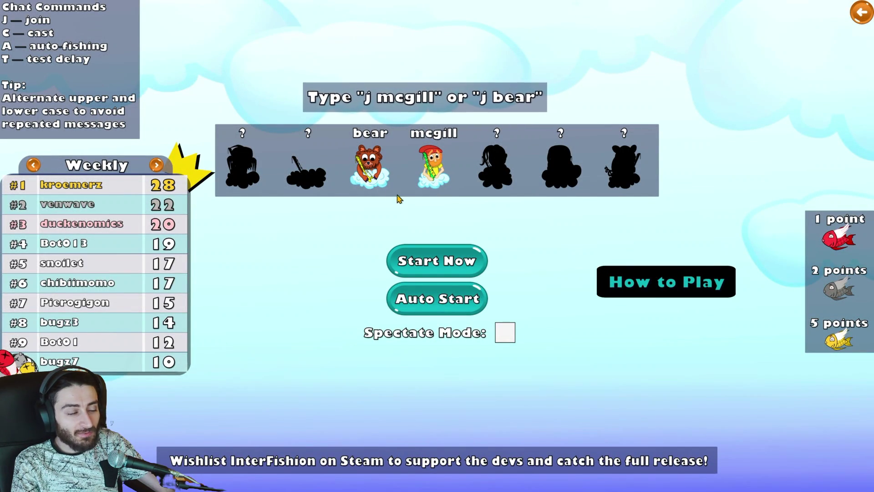
click(437, 299)
key(alt+Tab)
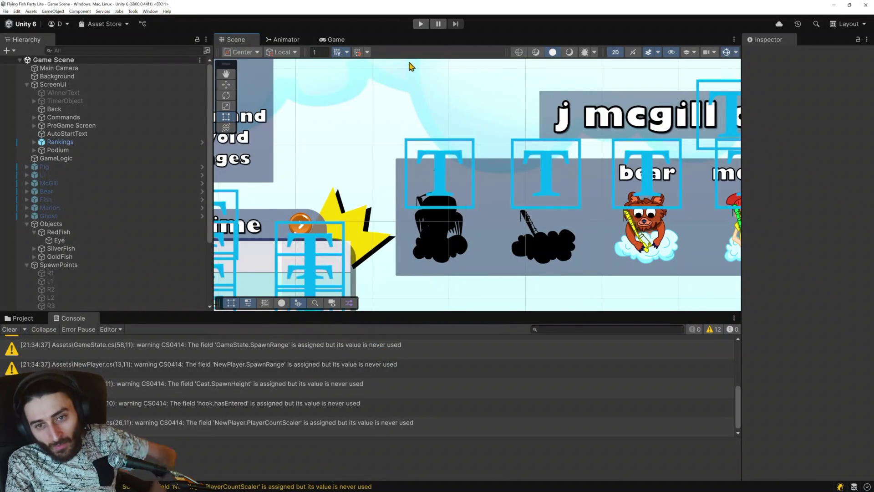
click(421, 24)
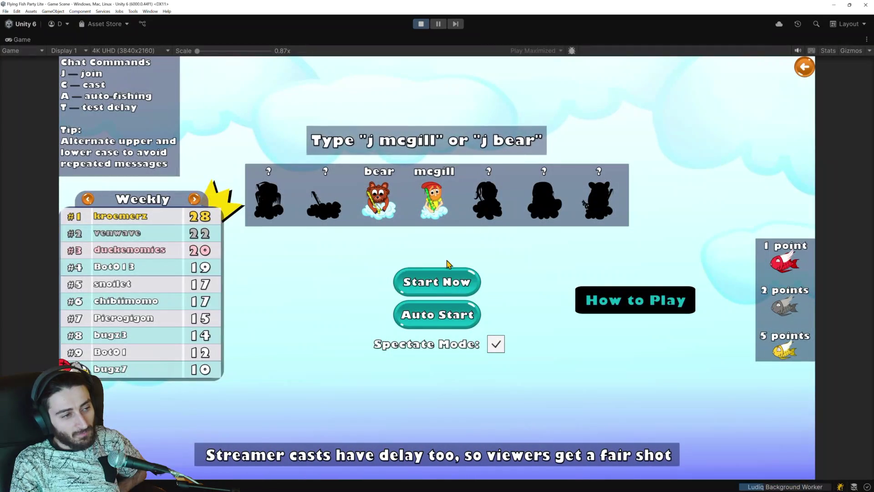
Step: Start a Timed round and open the NullReferenceException's source line from the Console
click(804, 67)
click(437, 309)
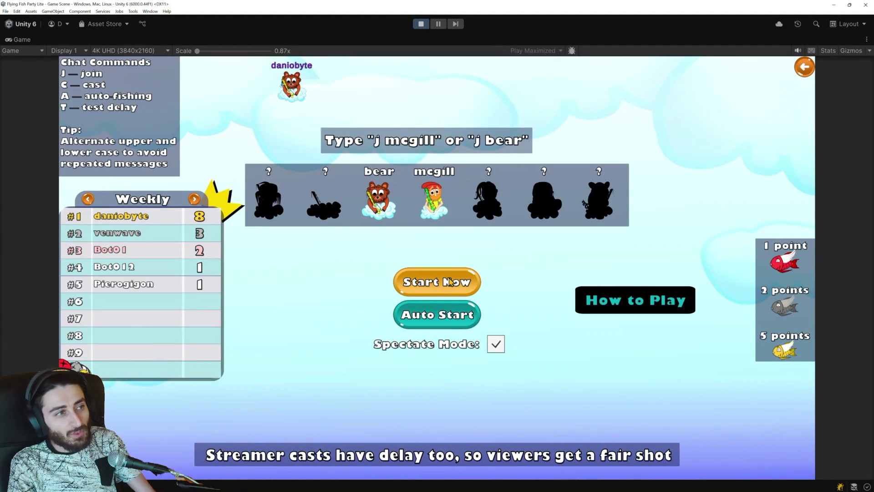
click(449, 282)
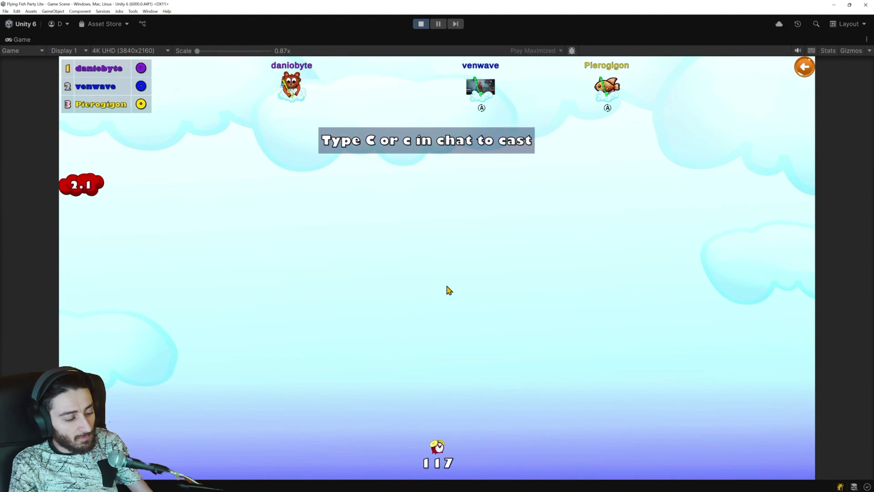
click(158, 488)
double_click(355, 363)
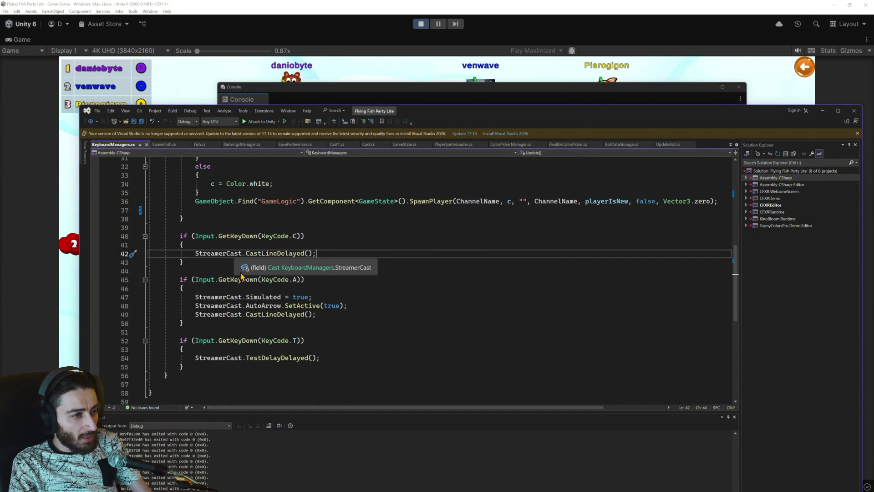
Step: Copy the StreamerObject and StreamerCast lookup lines from Start into the J key handler
scroll(291, 284, up, 7)
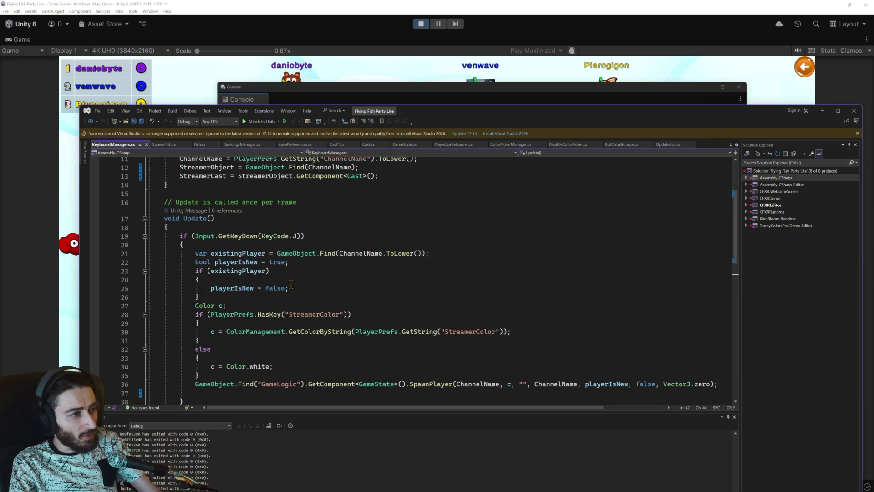
scroll(288, 287, up, 2)
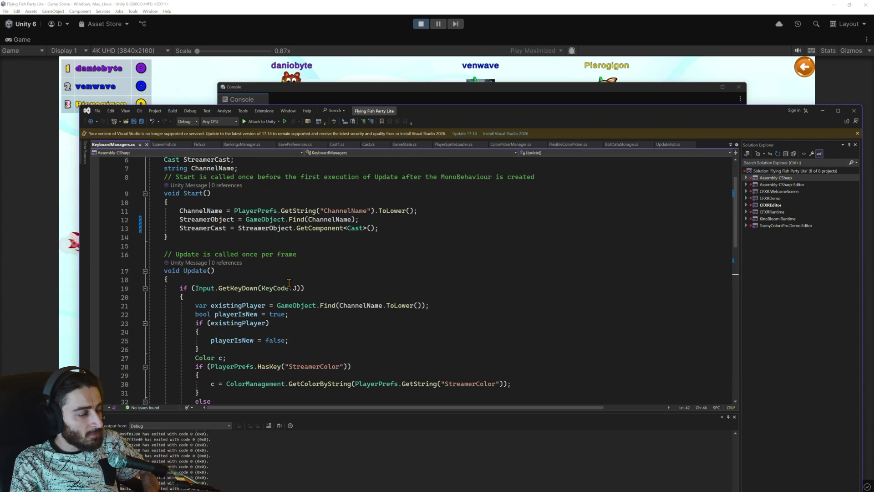
scroll(289, 283, up, 1)
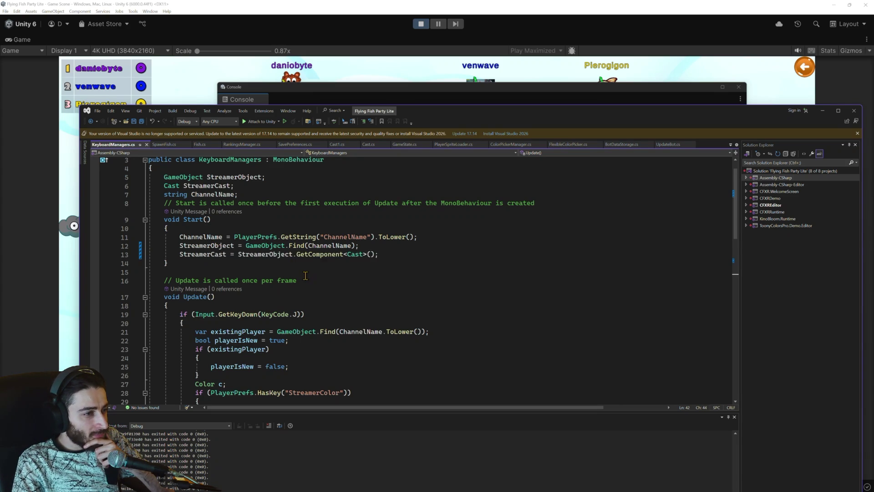
scroll(306, 275, down, 1)
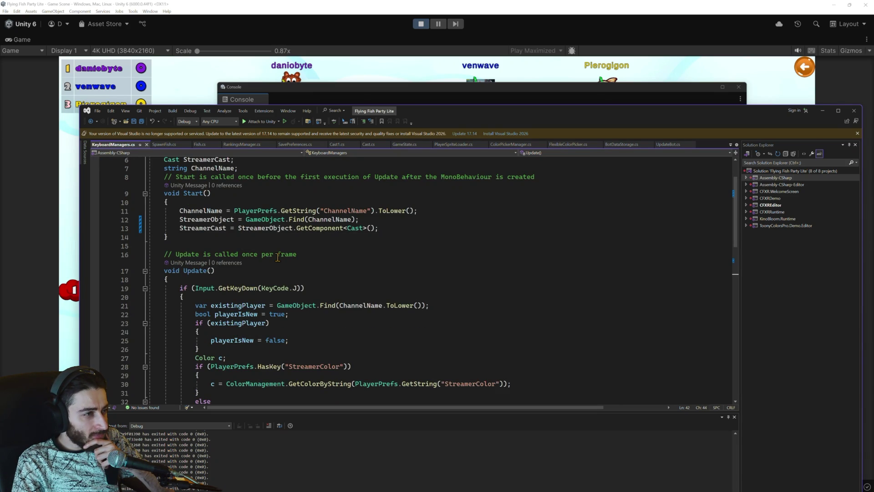
scroll(278, 257, up, 1)
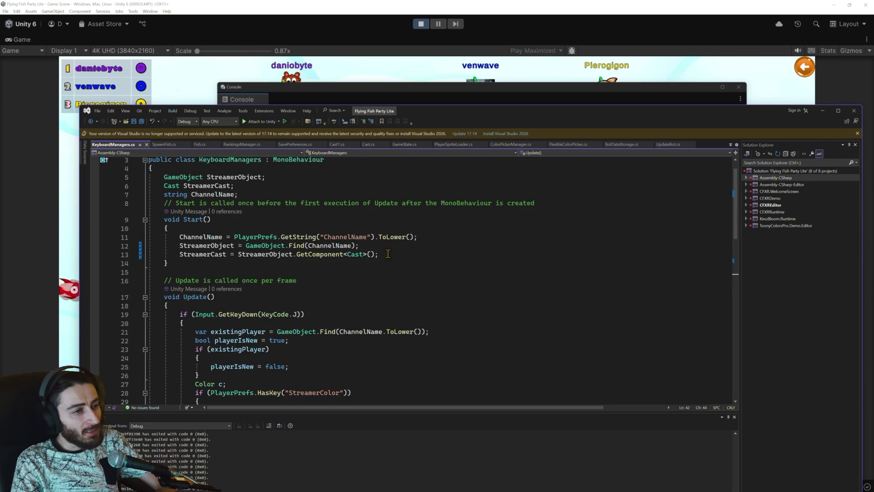
drag(389, 254, 248, 249)
drag(176, 244, 178, 246)
key(ctrl+c)
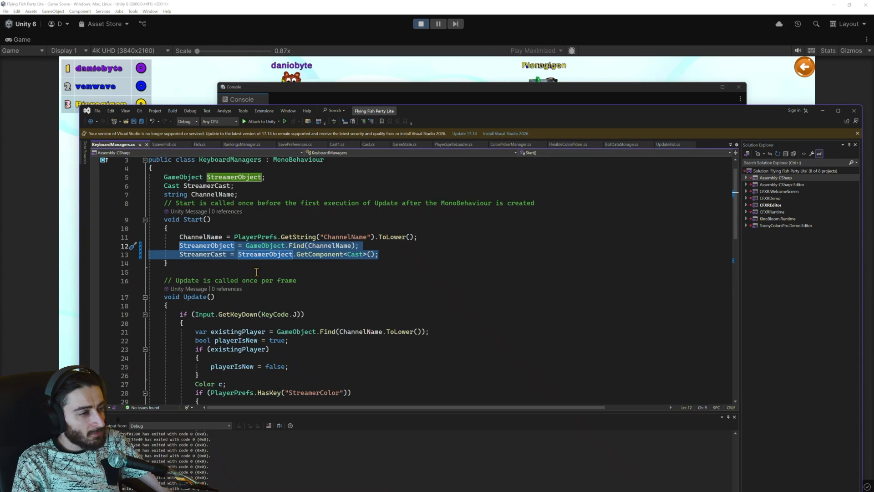
scroll(257, 271, down, 5)
click(255, 314)
key(ctrl+v)
Step: Paste the same streamer lookup lines into the C, A and T key handlers
scroll(280, 325, down, 3)
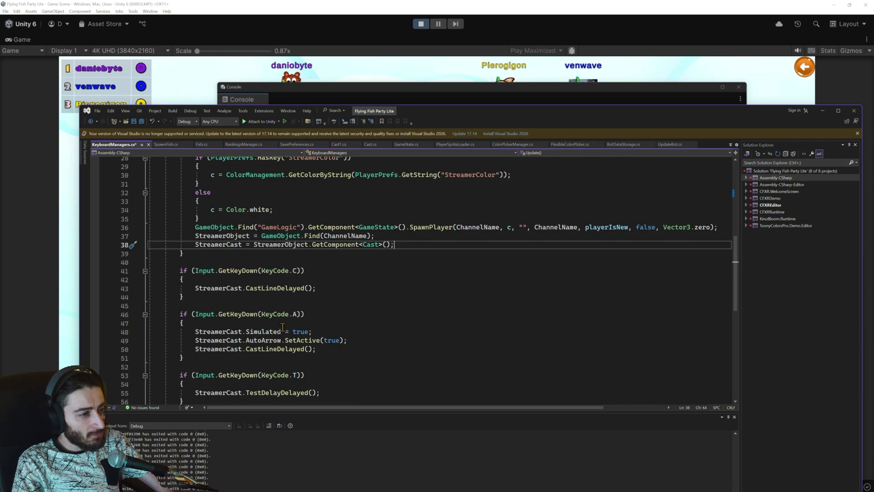
click(339, 288)
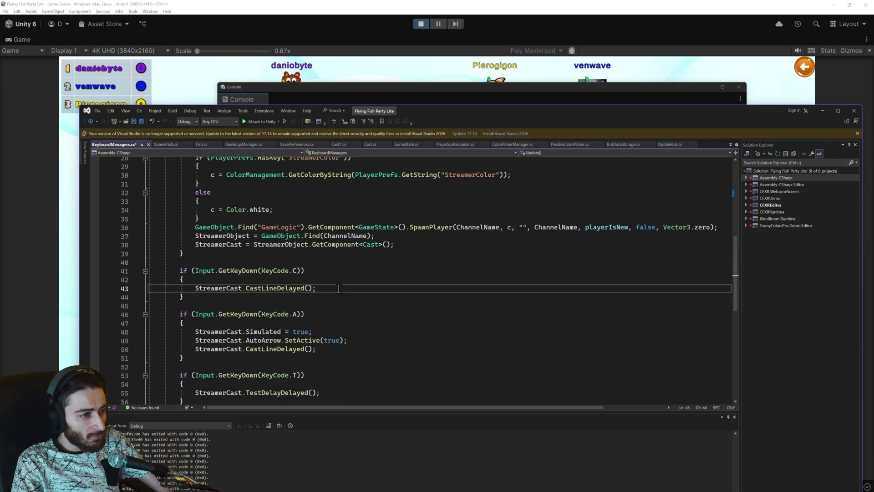
key(Home)
key(ctrl+v)
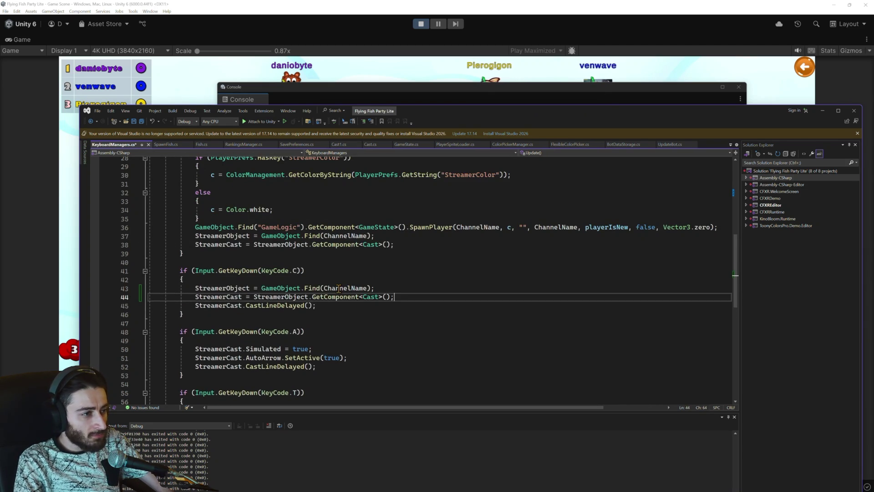
click(228, 341)
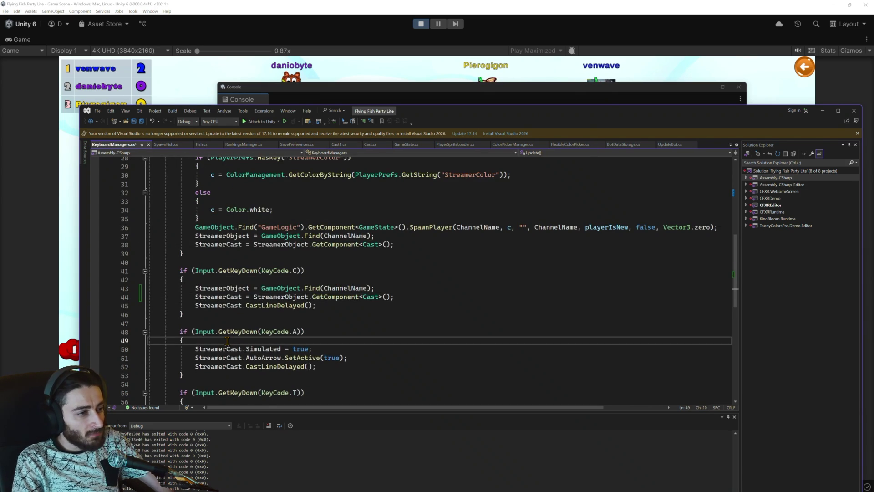
key(Return)
key(ctrl+v)
scroll(229, 341, down, 1)
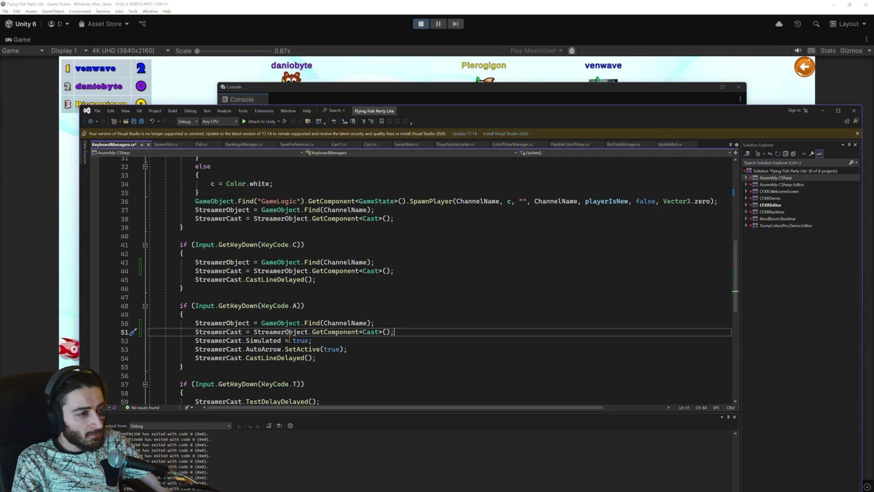
scroll(326, 358, down, 1)
click(214, 367)
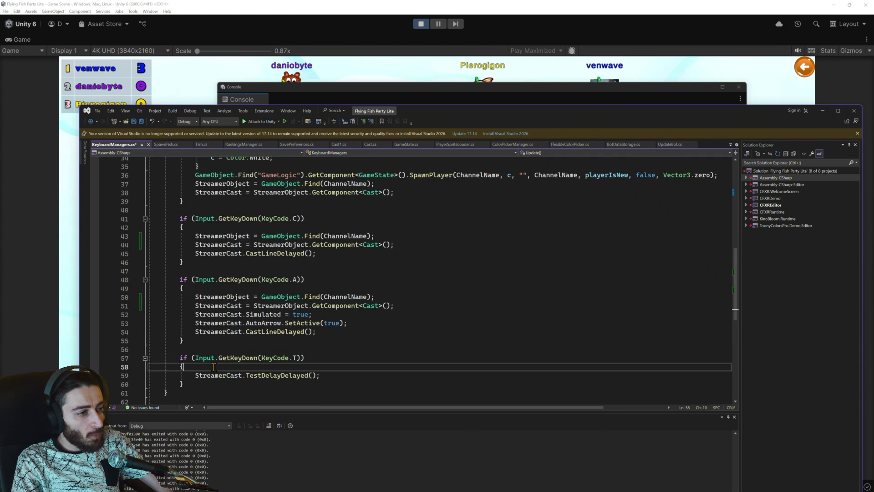
key(Return)
key(ctrl+v)
scroll(262, 331, up, 10)
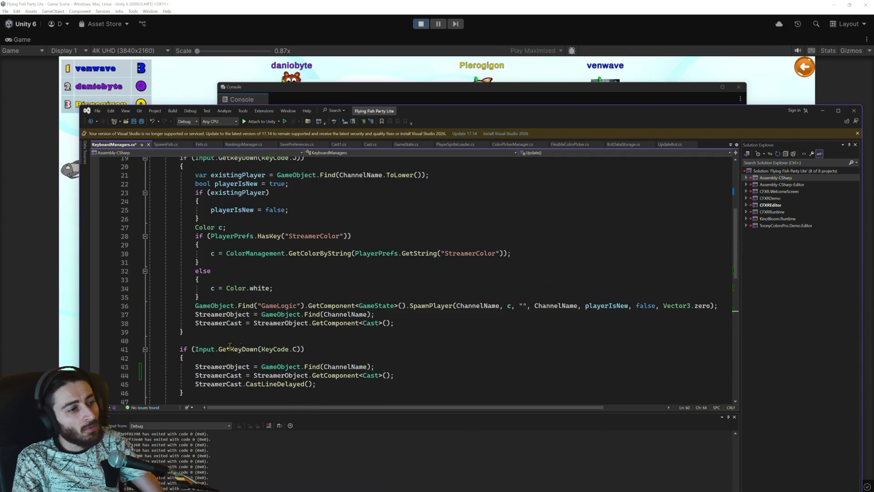
scroll(284, 315, up, 1)
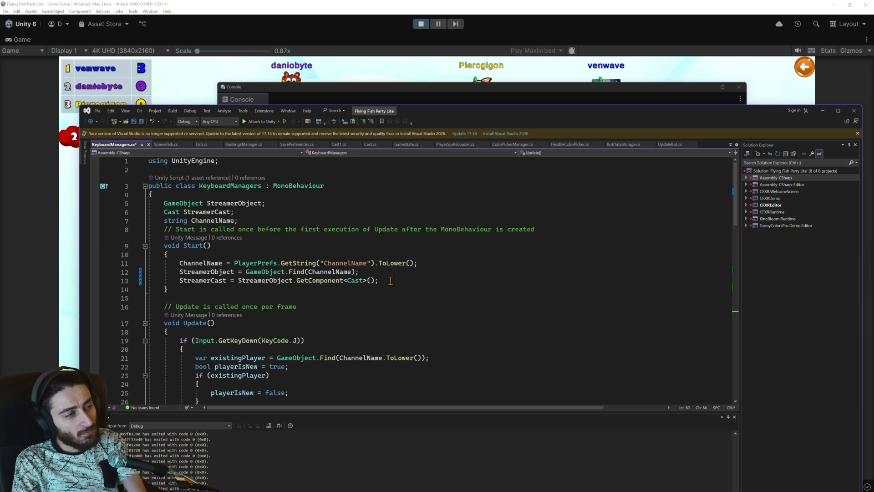
Step: Close the Console, play a fresh Classic round from the title menu, then stop with Ctrl+P
click(288, 8)
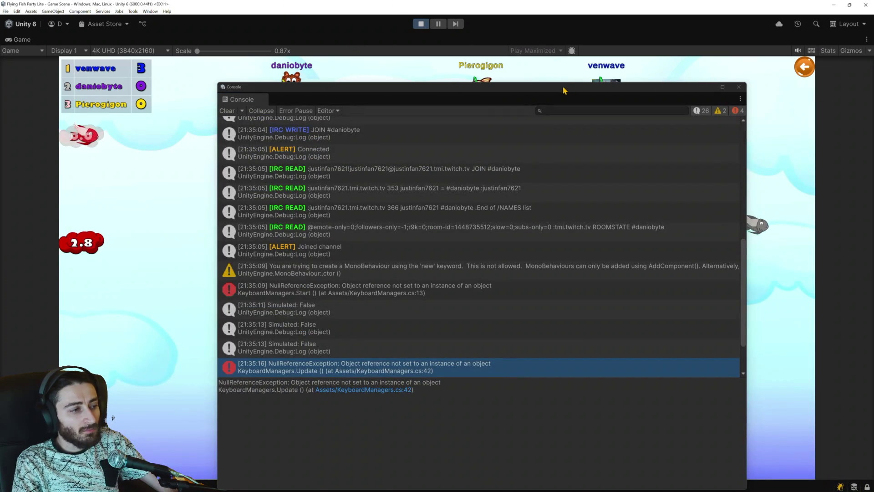
click(738, 87)
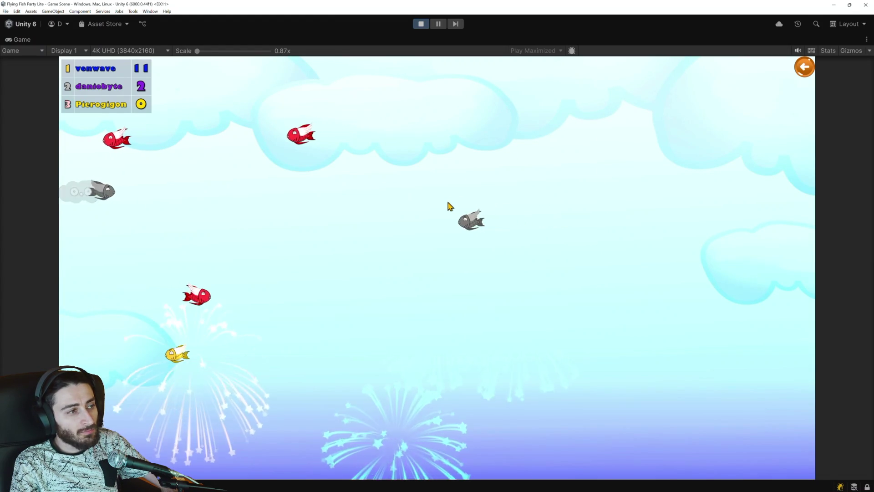
click(800, 73)
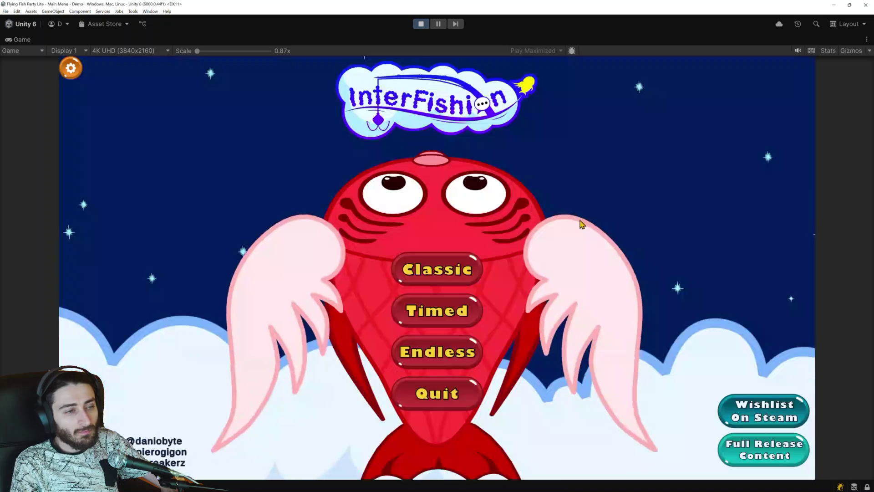
click(441, 269)
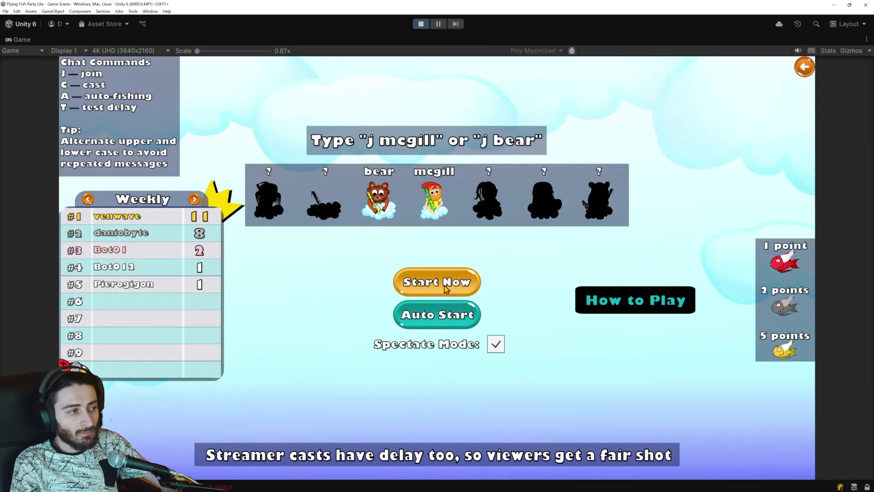
click(445, 287)
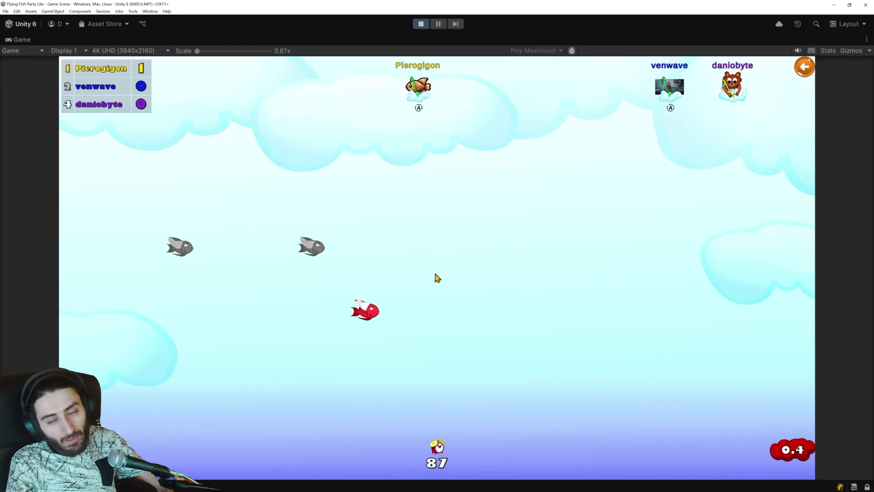
key(ctrl+p)
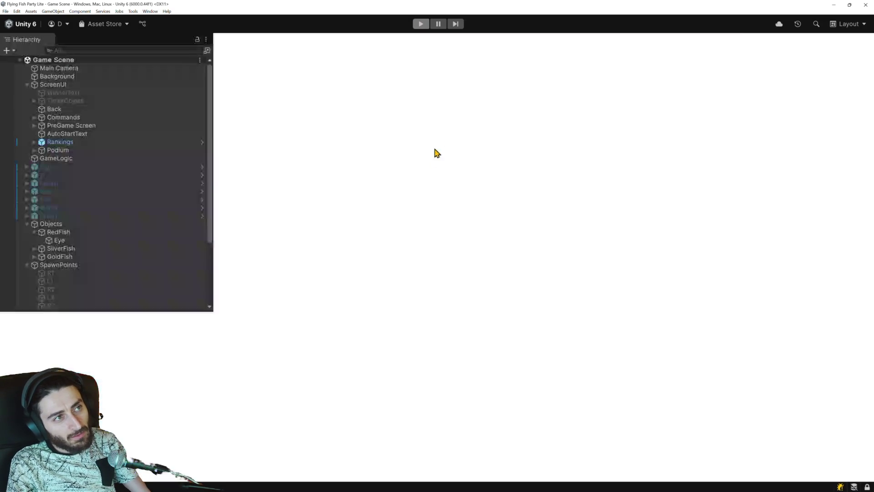
Step: Change Rotate()'s target to Quaternion.Euler(0, 0, -90f) in Fish.cs and relaunch the game in Unity
key(alt+Tab)
scroll(305, 327, down, 2)
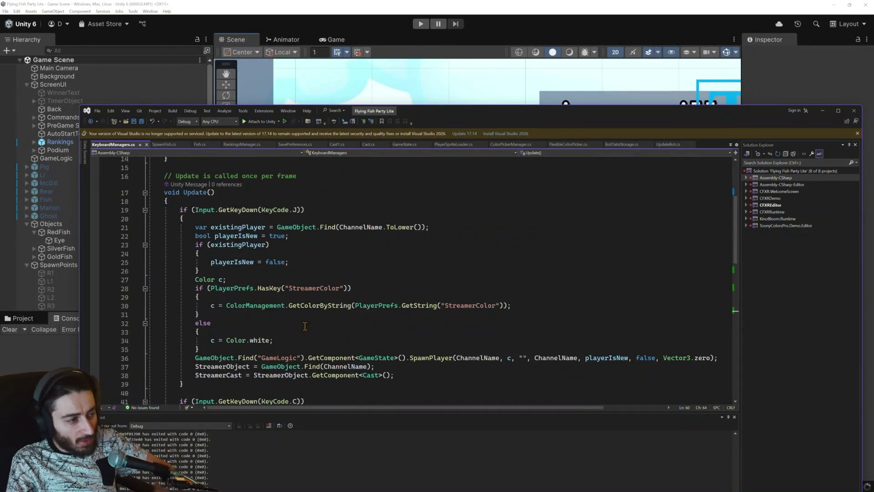
scroll(305, 327, down, 10)
scroll(306, 325, up, 9)
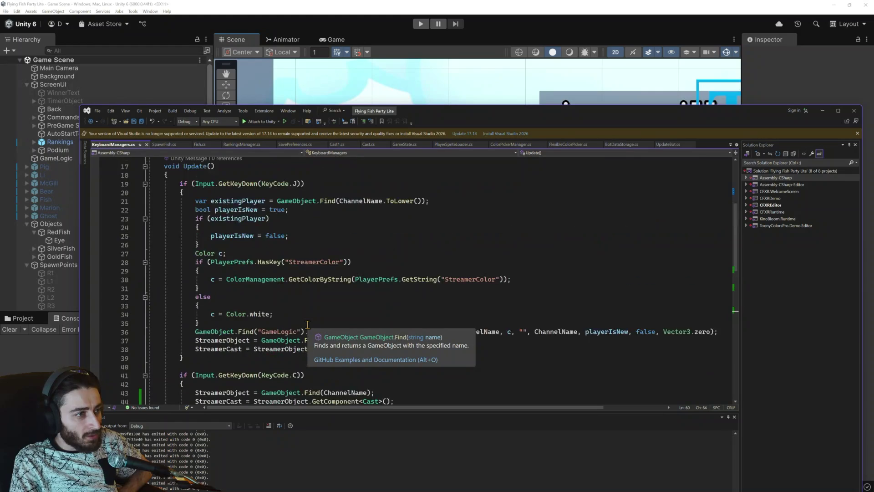
scroll(308, 324, up, 5)
click(199, 145)
scroll(234, 274, down, 2)
scroll(235, 275, up, 1)
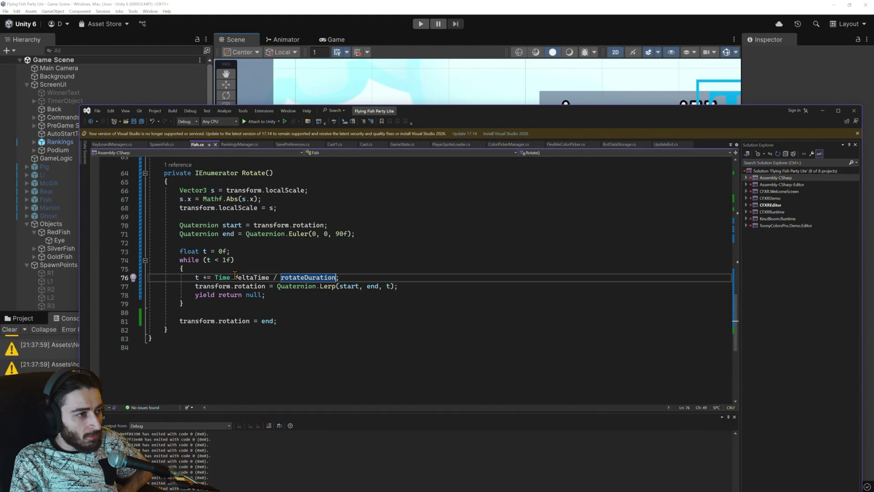
scroll(234, 275, up, 1)
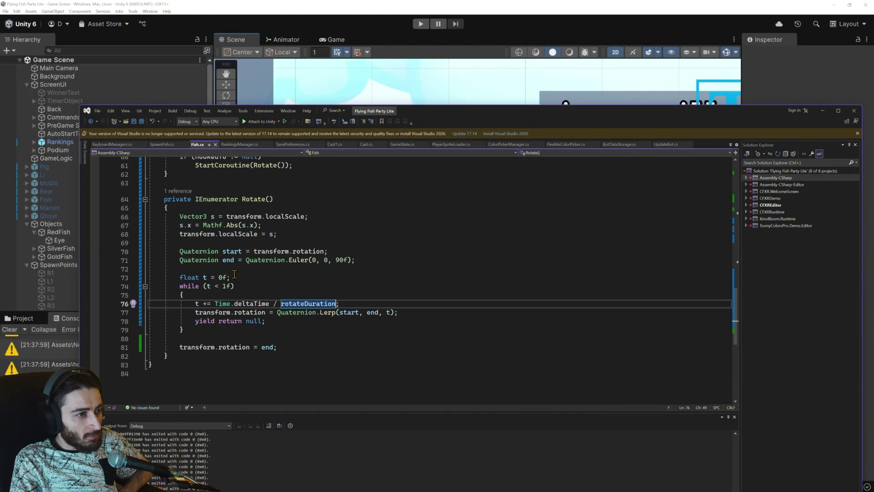
click(341, 261)
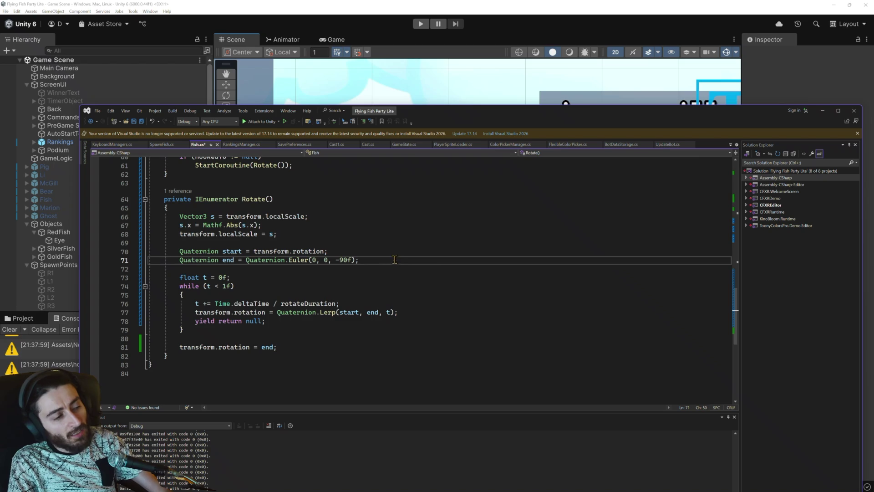
click(421, 23)
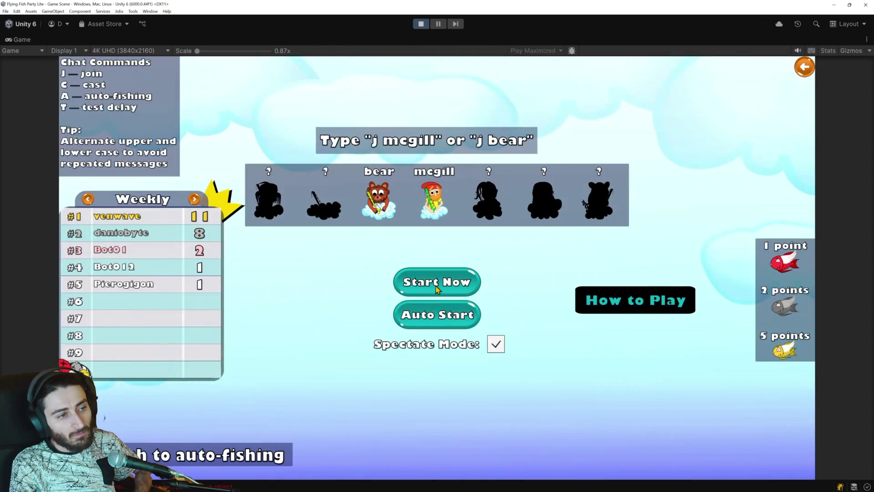
Step: Start a new round, watch caught fish rotate toward -90°, then exit Play mode
click(437, 288)
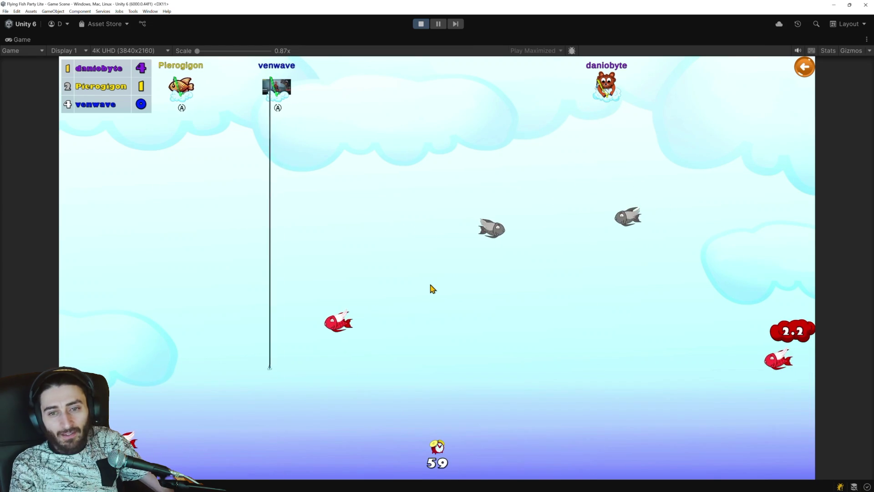
click(420, 24)
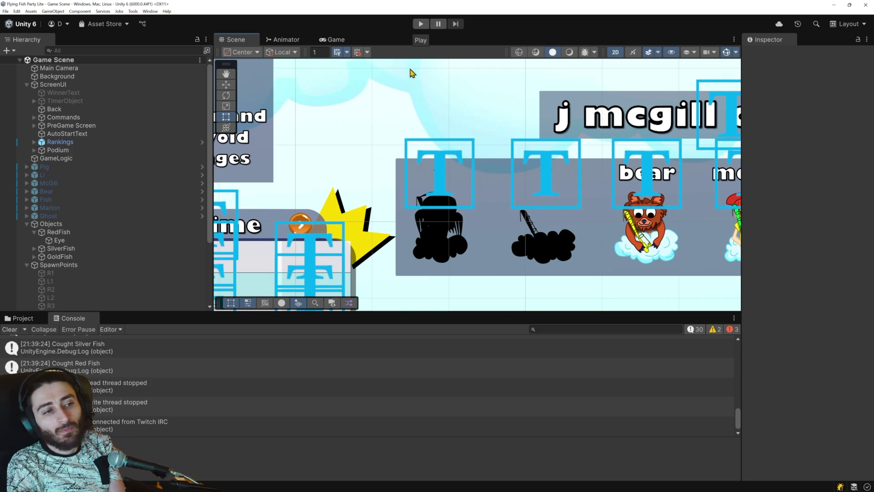
Step: Look over Copilot's FaceUpSmooth rotation snippet, then switch back to Fish.cs in Visual Studio
key(alt+Tab)
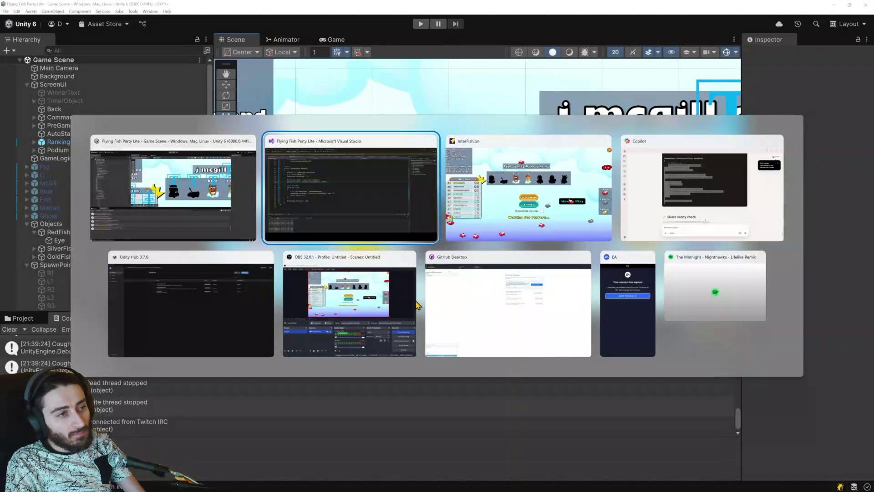
key(Tab)
key(Tab)
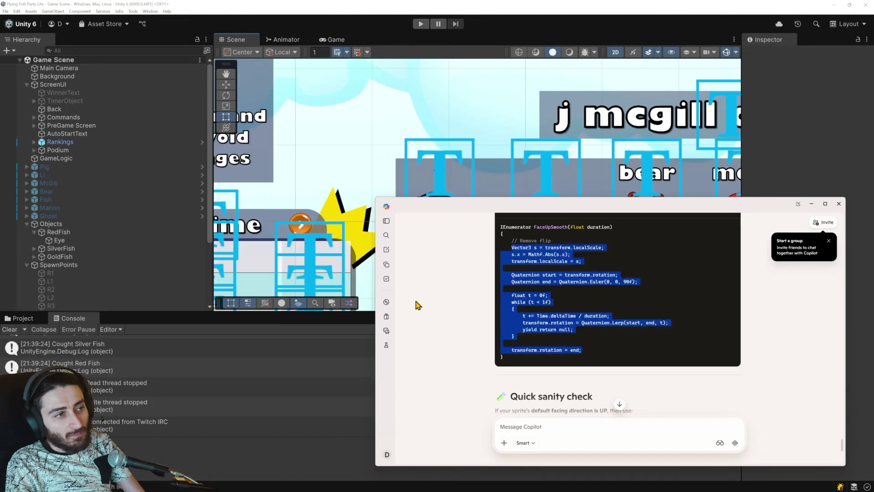
key(alt+Tab)
key(alt+Tab)
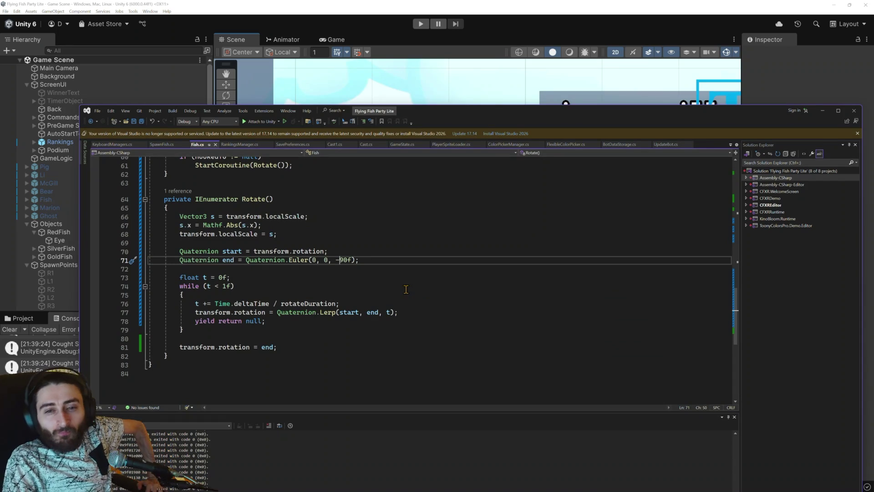